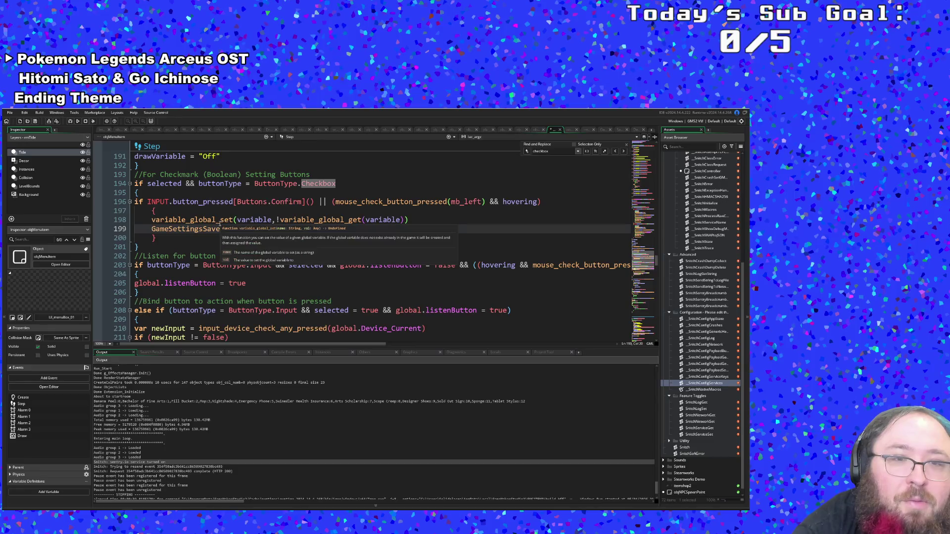
# Open the GameSettingsSave definition in SaveLoadFunctions and scroll through it.
pyautogui.click(212, 228)
pyautogui.middleClick(212, 229)
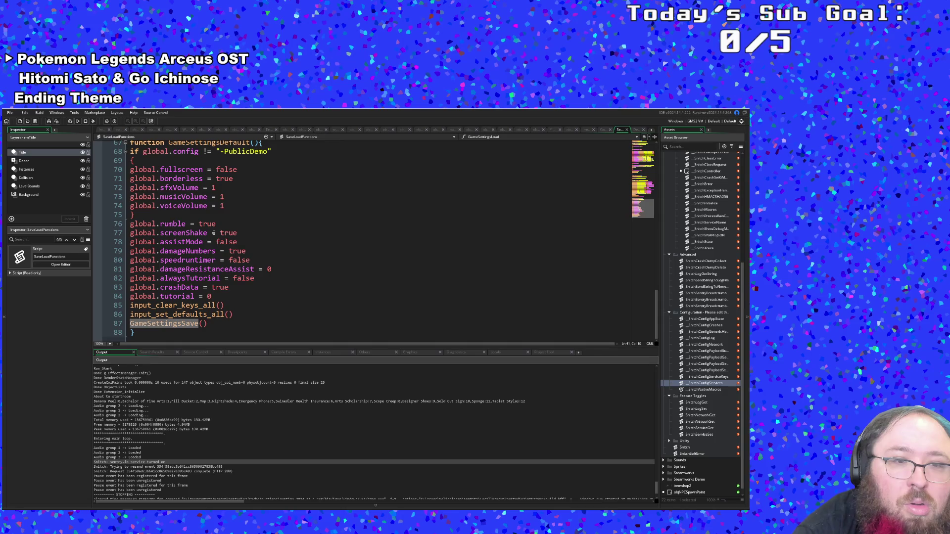
pyautogui.scroll(4, 214, 280)
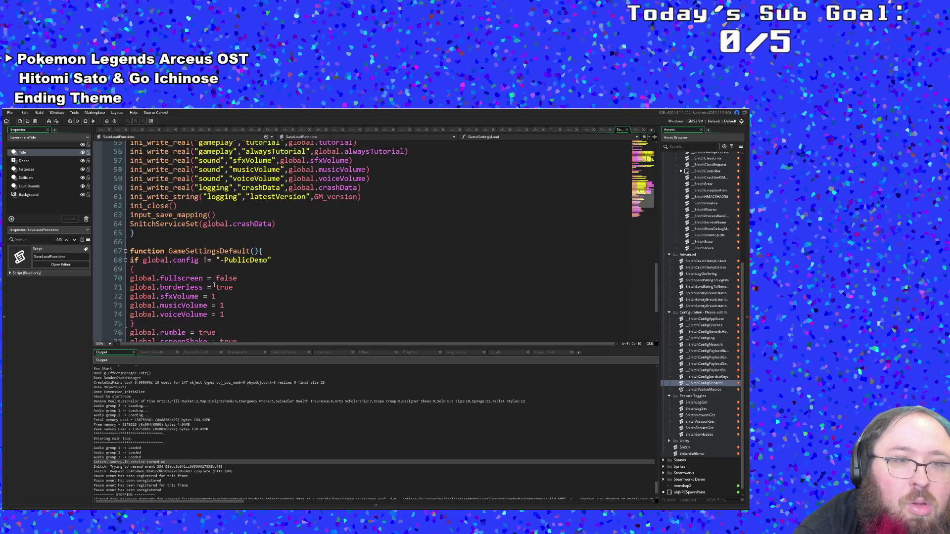
pyautogui.scroll(6, 214, 287)
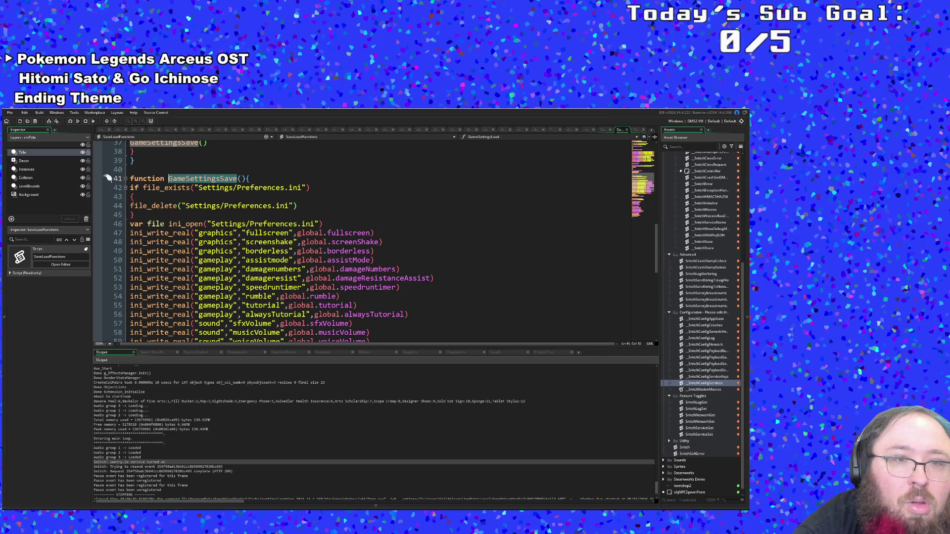
pyautogui.scroll(-4, 216, 282)
# Inspect SnitchServiceSet's definition, then close it and SaveLoadFunctions to return to the Step event.
pyautogui.click(198, 278)
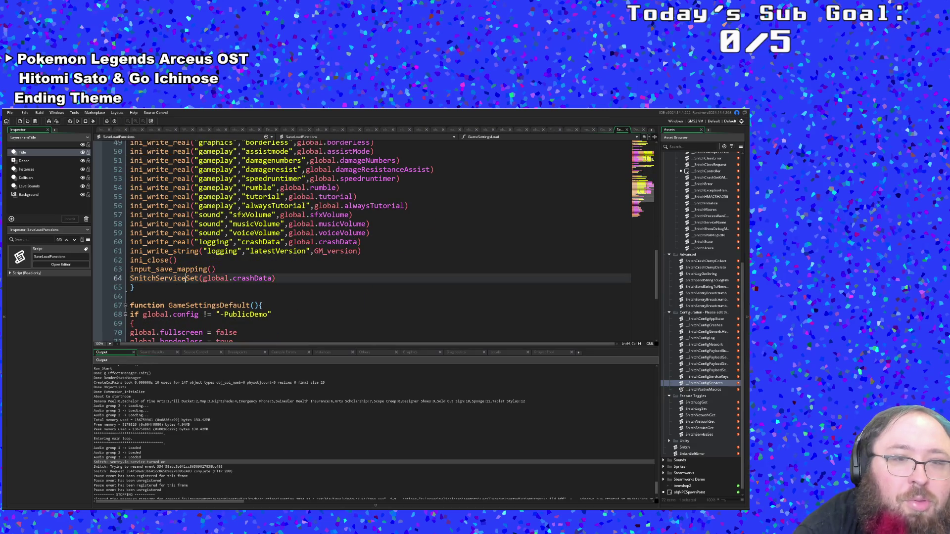
pyautogui.middleClick(195, 278)
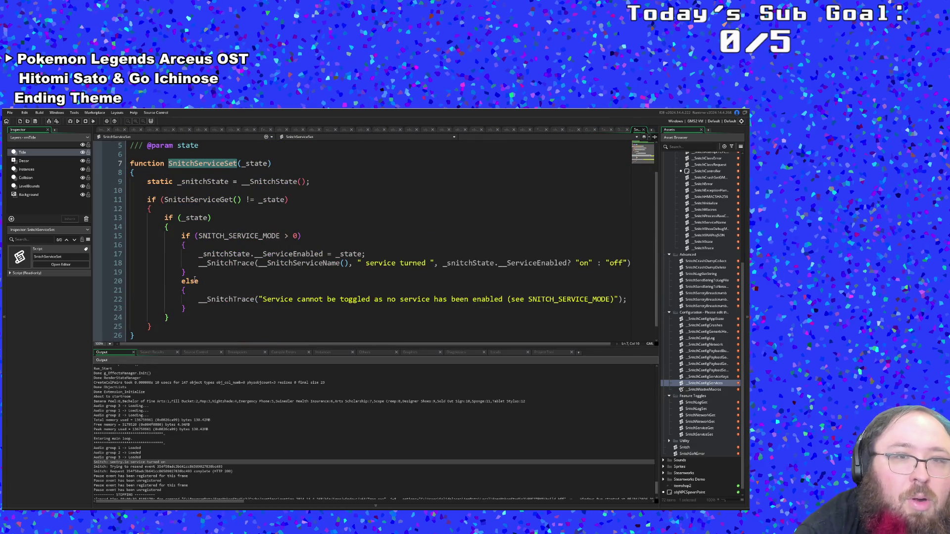
pyautogui.click(642, 131)
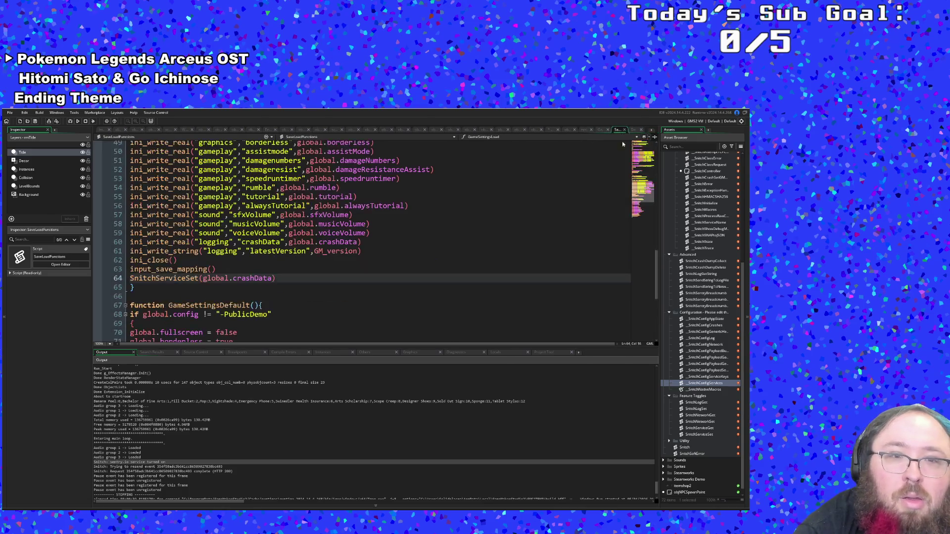
pyautogui.click(262, 269)
pyautogui.scroll(-2, 269, 300)
pyautogui.scroll(2, 268, 300)
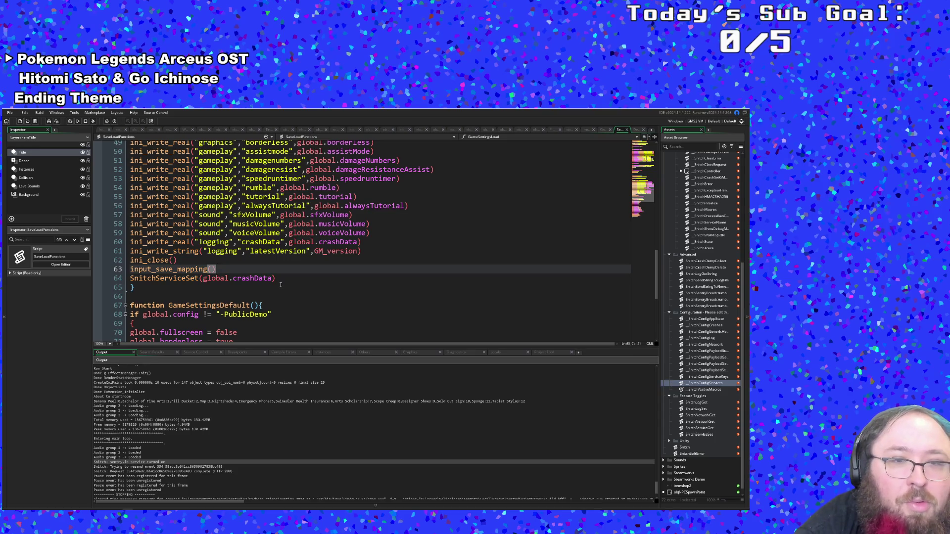
pyautogui.scroll(4, 281, 285)
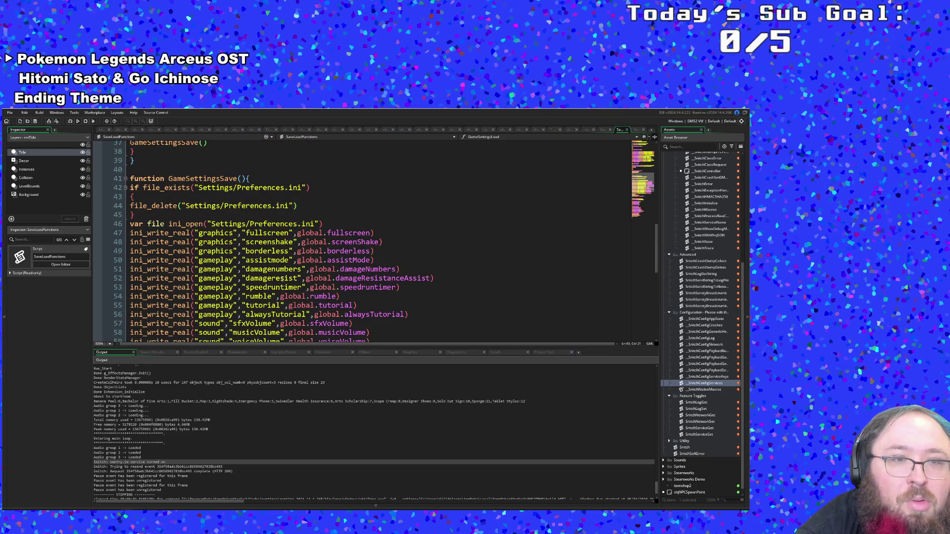
pyautogui.scroll(-4, 281, 279)
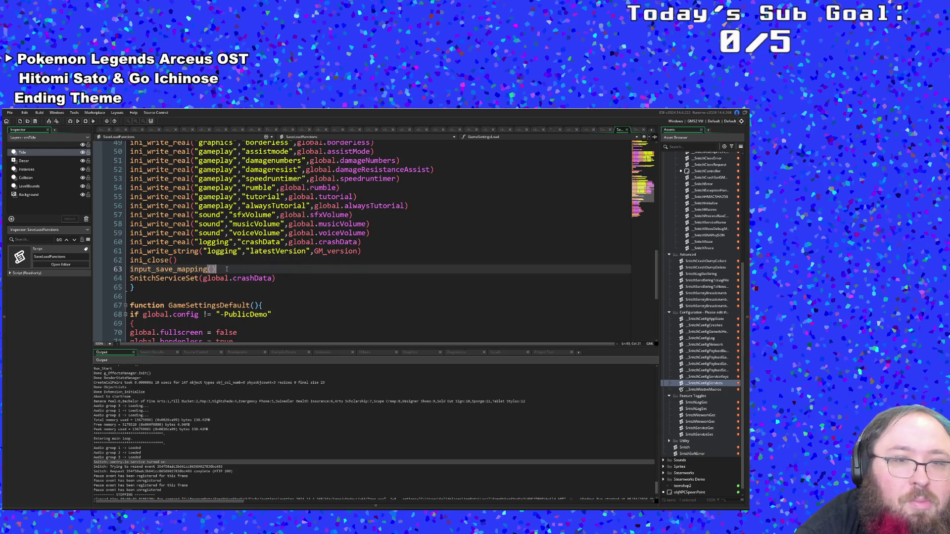
pyautogui.click(627, 130)
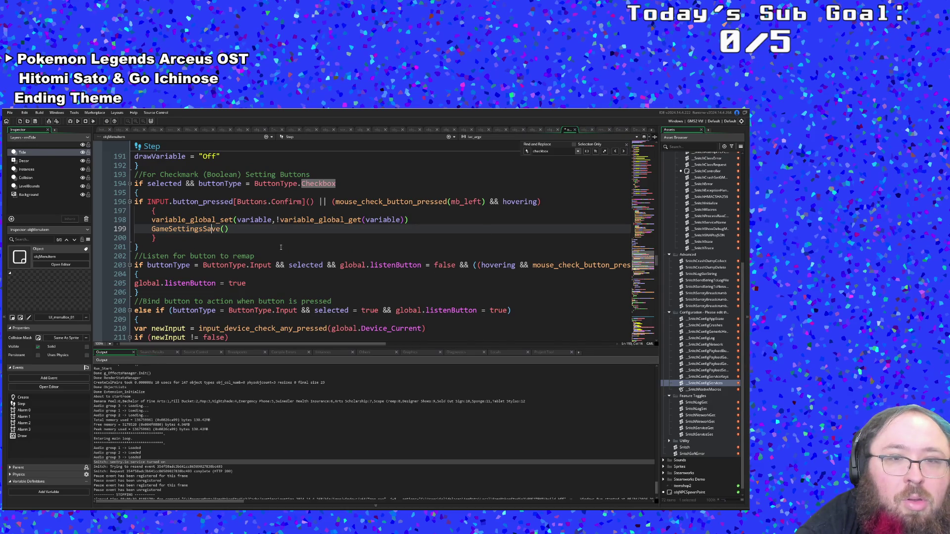
# Add a breakpoint at line 197 and launch the game with the debugger.
pyautogui.click(353, 221)
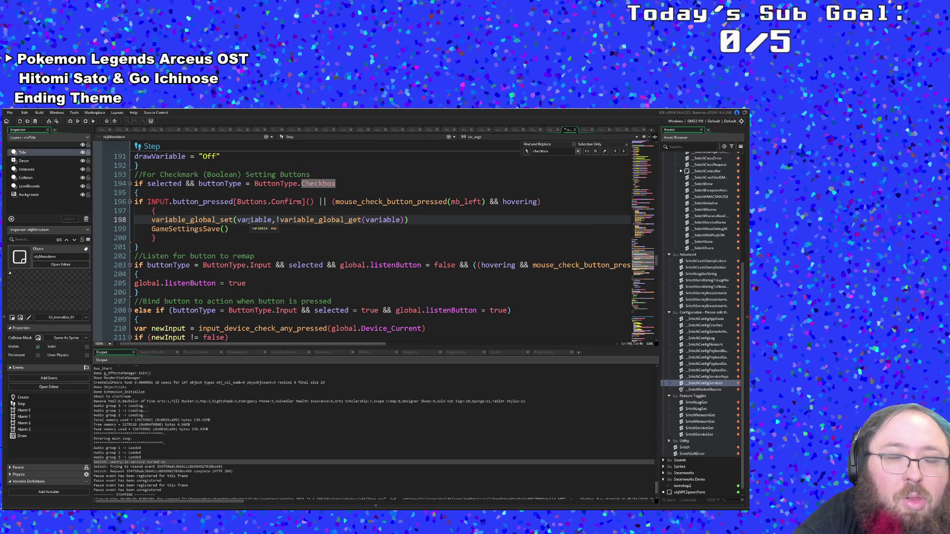
pyautogui.click(97, 211)
pyautogui.click(77, 121)
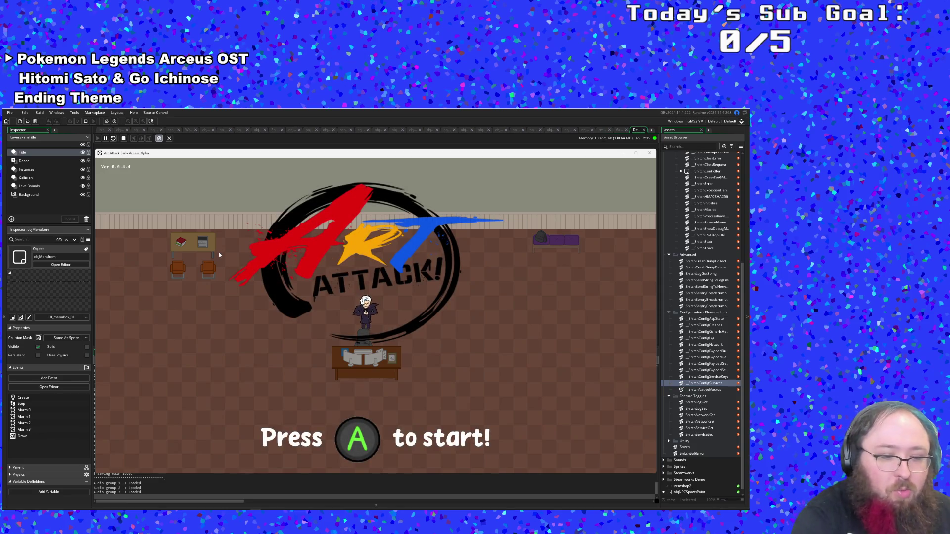
# From the title screen, open the in-game Settings and toggle Send Data On Crashes.
pyautogui.press('Return')
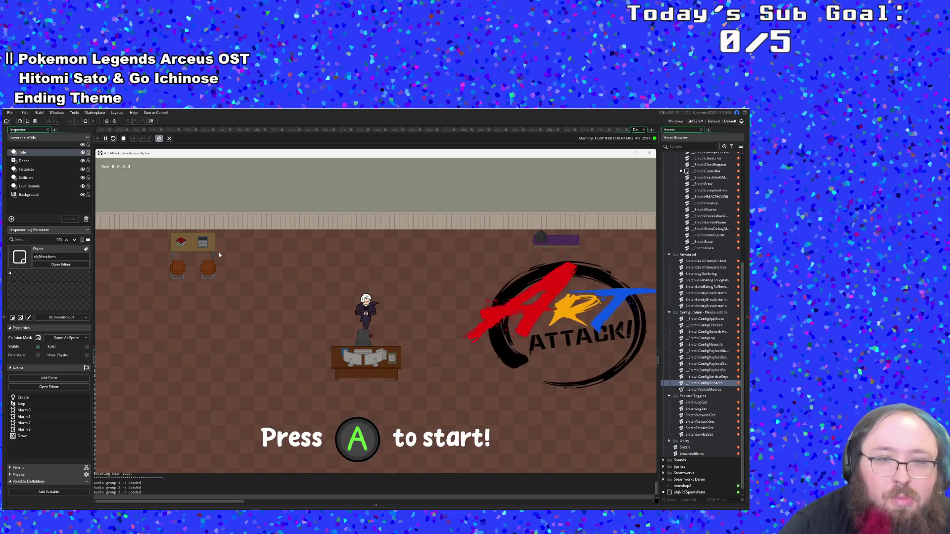
pyautogui.press('Down')
pyautogui.press('Return')
pyautogui.press('Up')
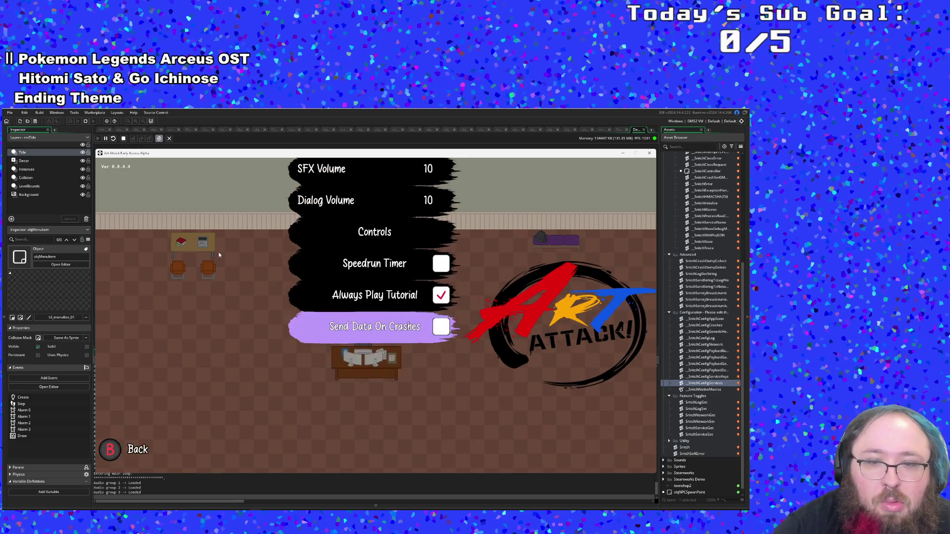
pyautogui.press('Return')
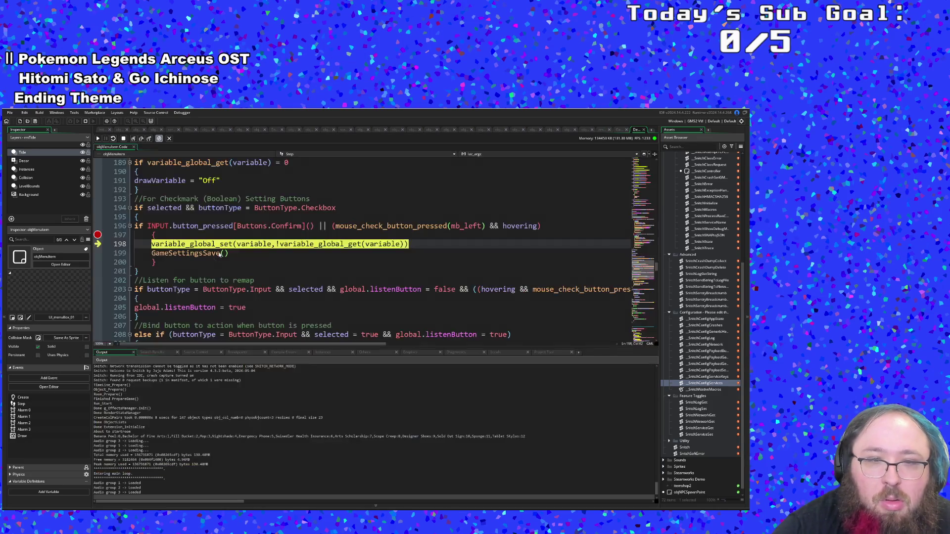
# Step over to line 199, into GameSettingsSave, and past its file_exists check to line 46.
pyautogui.moveTo(377, 244)
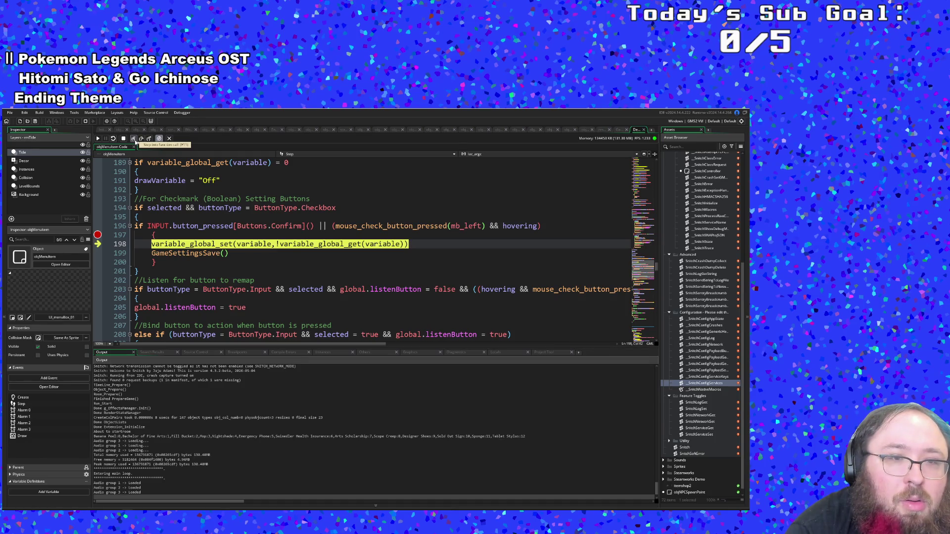
pyautogui.click(134, 139)
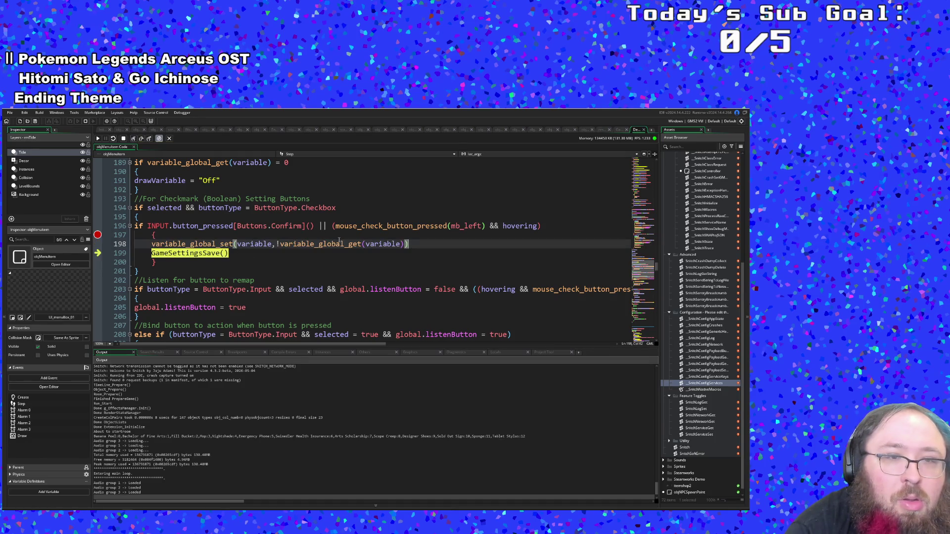
pyautogui.click(133, 139)
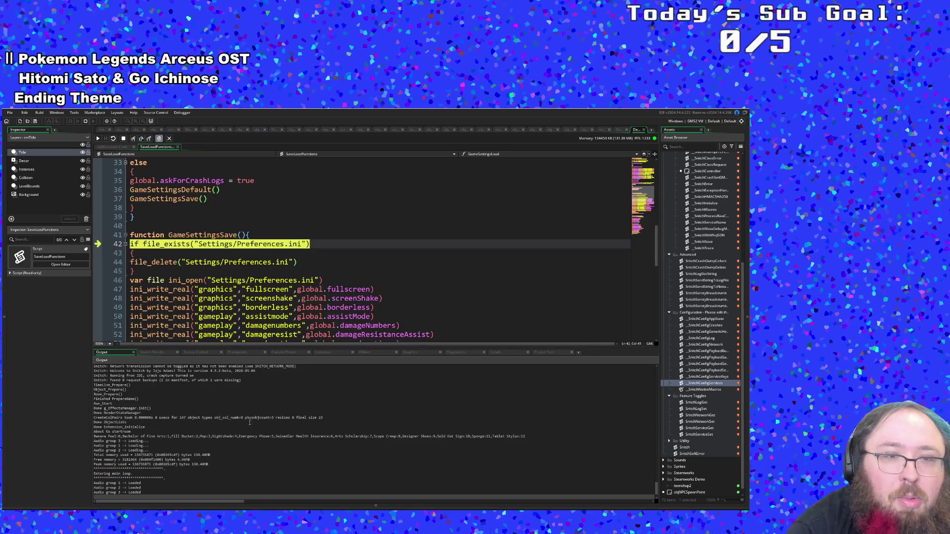
pyautogui.scroll(-2, 296, 263)
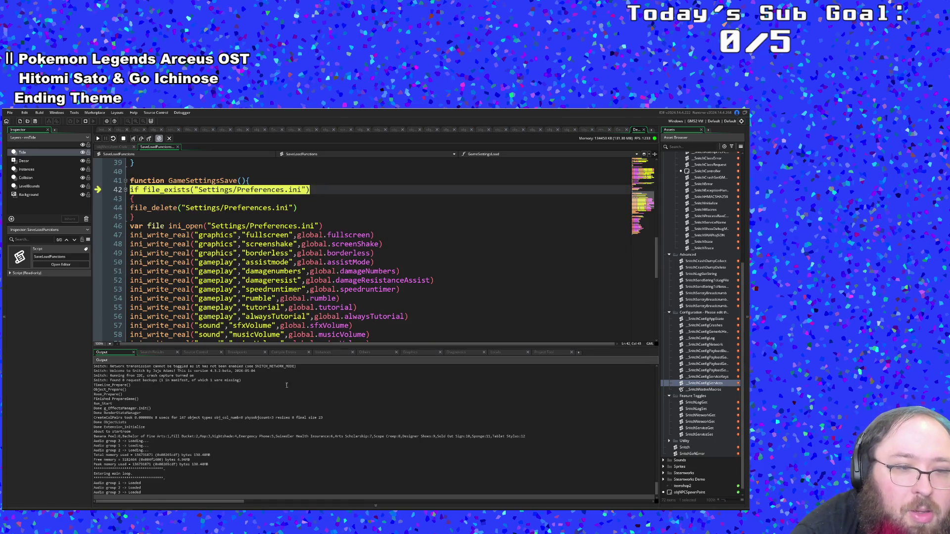
pyautogui.scroll(-1, 261, 429)
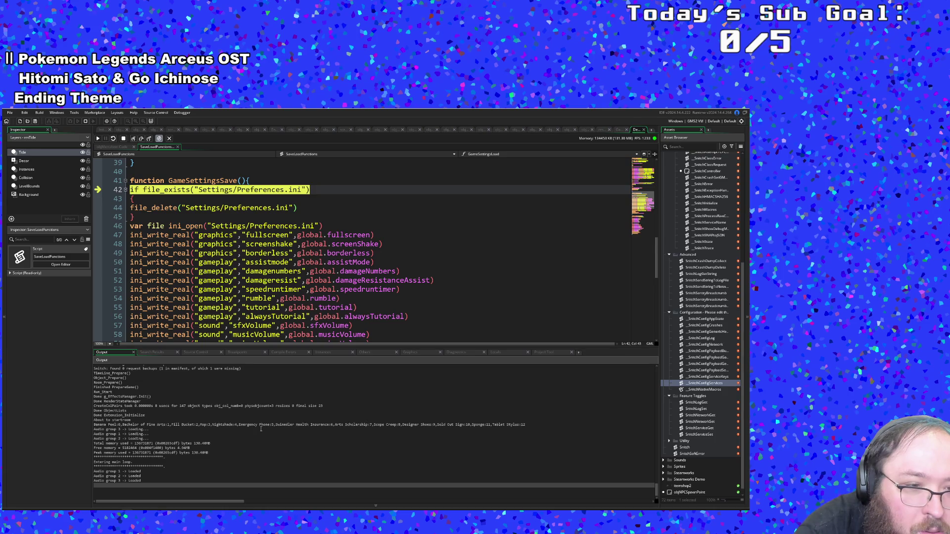
pyautogui.scroll(3, 260, 429)
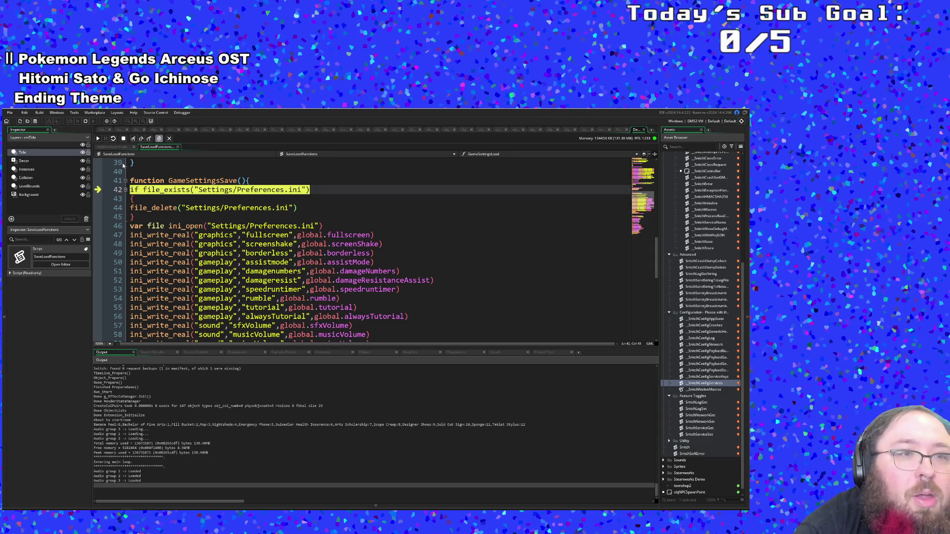
pyautogui.click(135, 140)
# Step through GameSettingsSave's graphics, gameplay, rumble and tutorial ini writes.
pyautogui.click(135, 140)
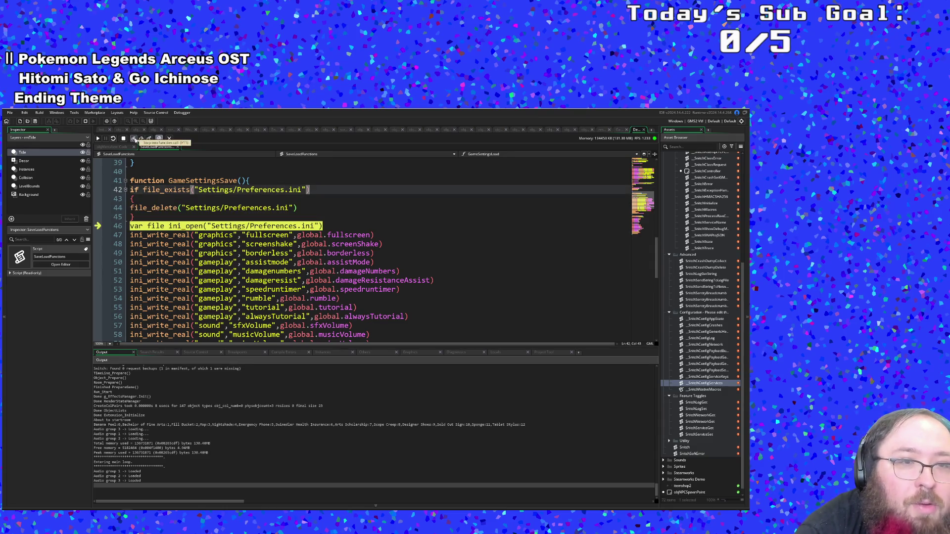
pyautogui.click(135, 140)
pyautogui.click(135, 140)
pyautogui.click(135, 140)
pyautogui.click(135, 140)
pyautogui.click(135, 140)
pyautogui.click(136, 140)
pyautogui.click(135, 140)
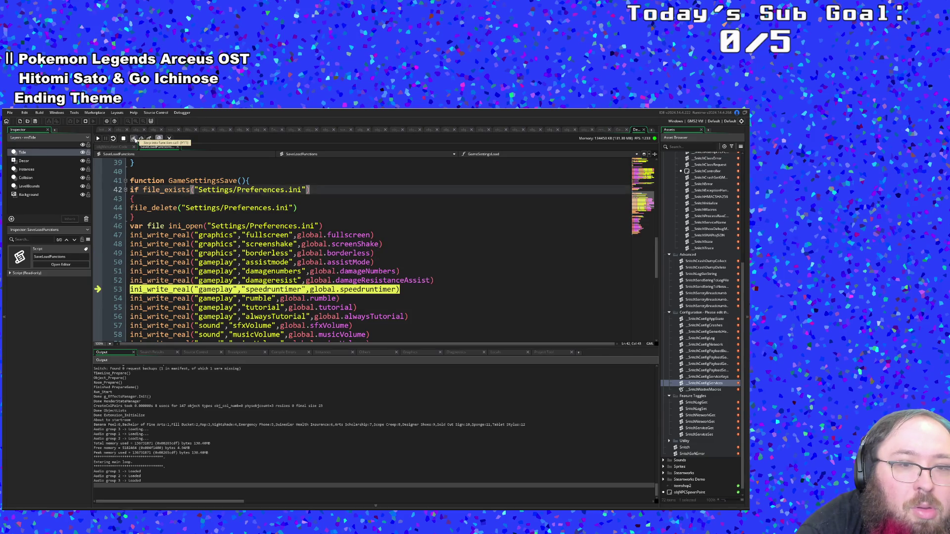
pyautogui.click(135, 140)
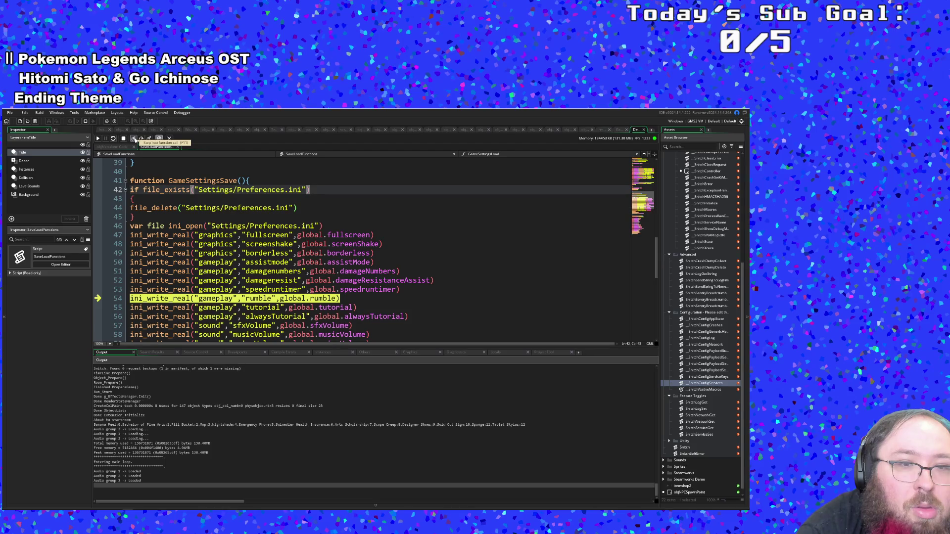
pyautogui.click(135, 140)
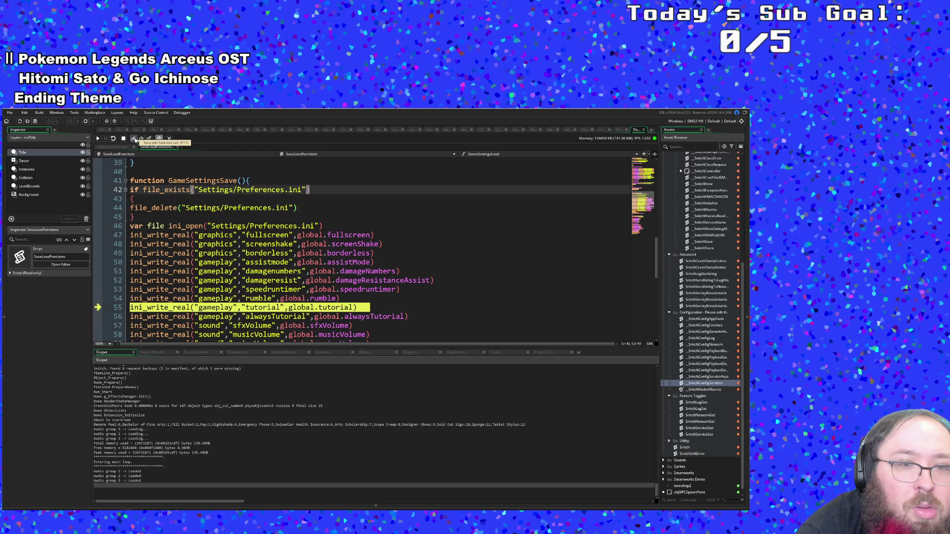
pyautogui.click(135, 140)
pyautogui.scroll(-2, 171, 280)
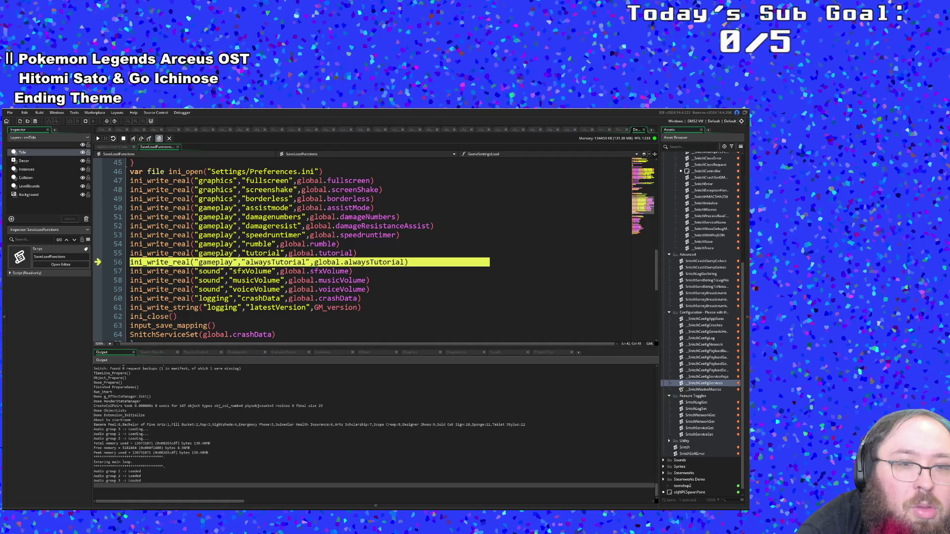
# Continue through the volume, logging and latestVersion writes, then step into input_save_mapping.
pyautogui.click(135, 140)
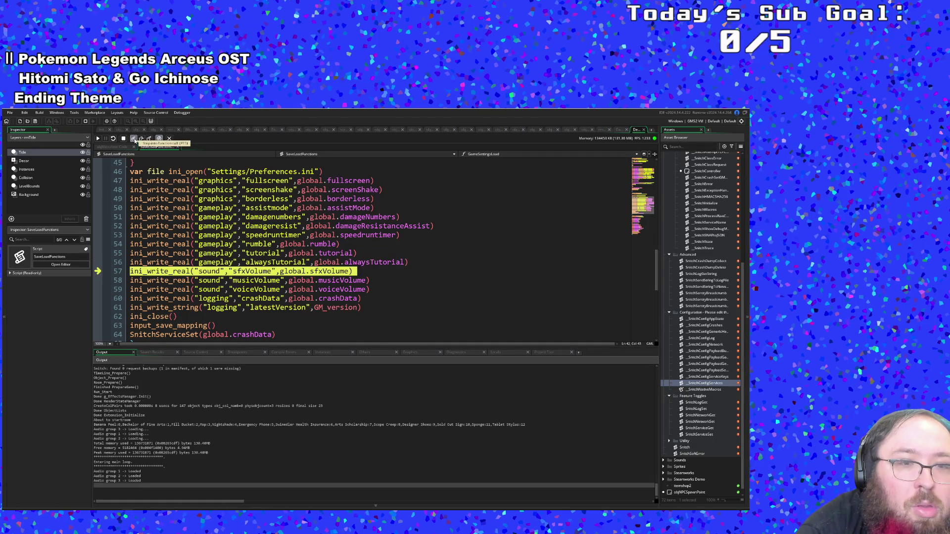
pyautogui.click(135, 140)
pyautogui.click(135, 140)
pyautogui.moveTo(327, 298)
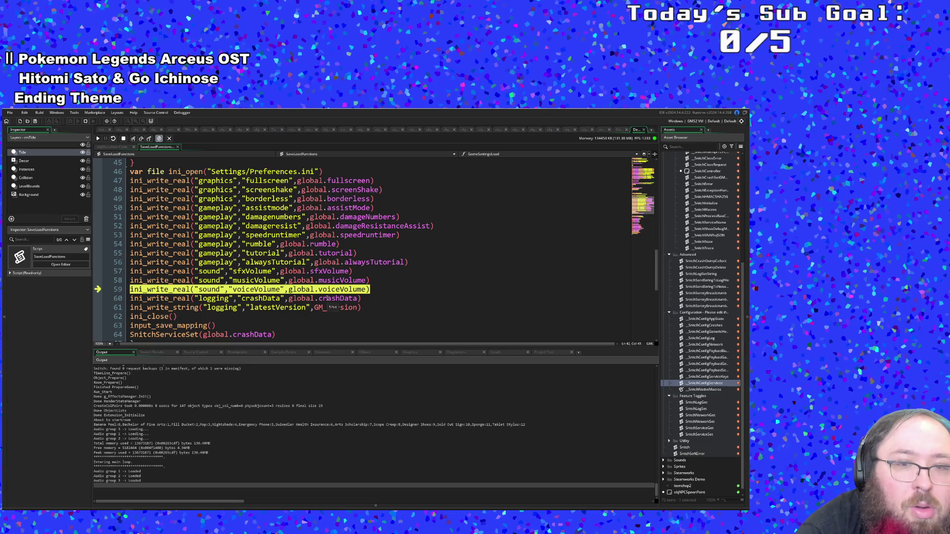
pyautogui.click(135, 139)
pyautogui.click(135, 139)
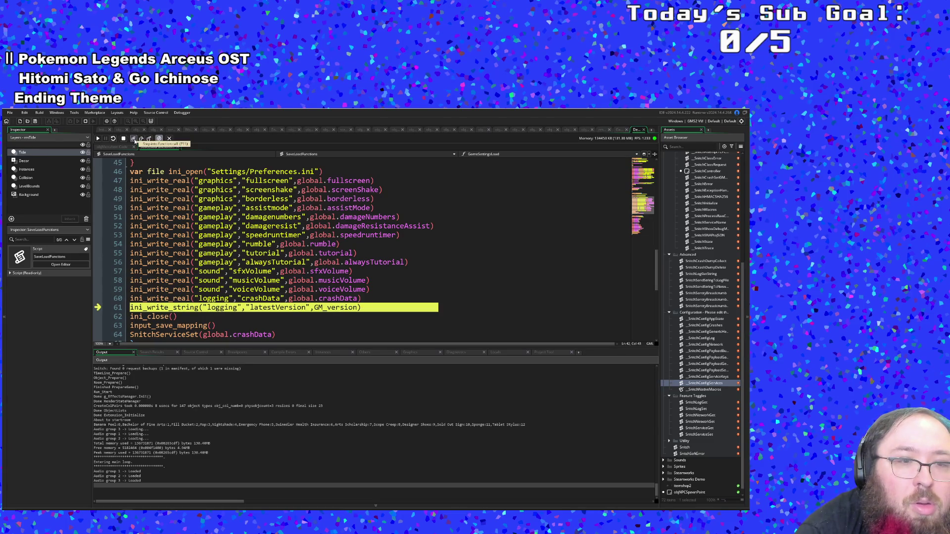
pyautogui.click(134, 140)
pyautogui.click(135, 140)
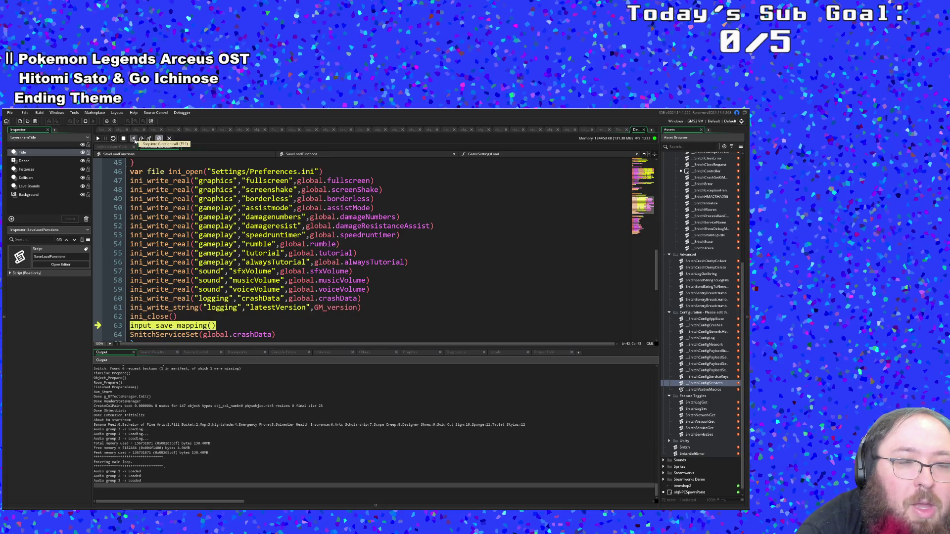
pyautogui.click(135, 140)
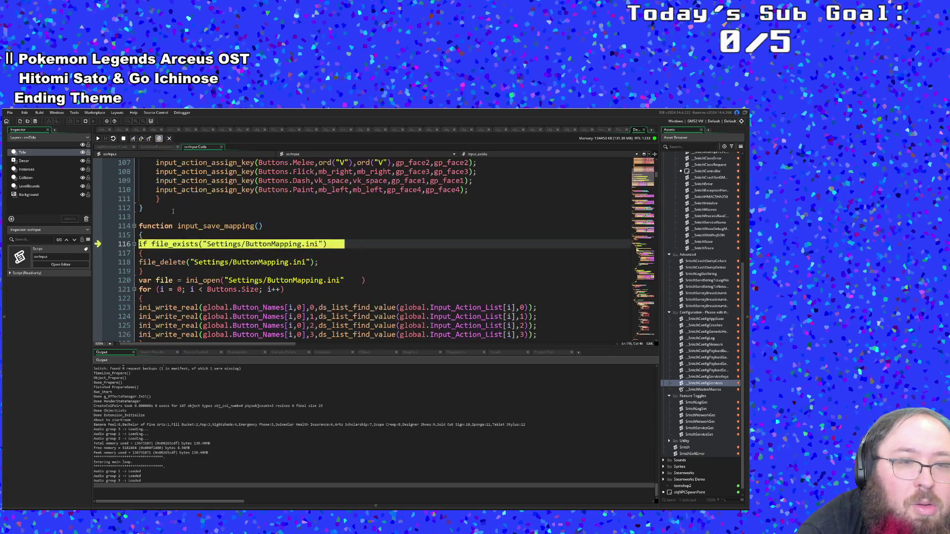
# Return to SaveLoadFunctions, step over line 63 and into SnitchServiceSet at line 64.
pyautogui.scroll(2, 208, 242)
pyautogui.scroll(-4, 205, 249)
pyautogui.scroll(4, 204, 252)
pyautogui.scroll(-4, 200, 249)
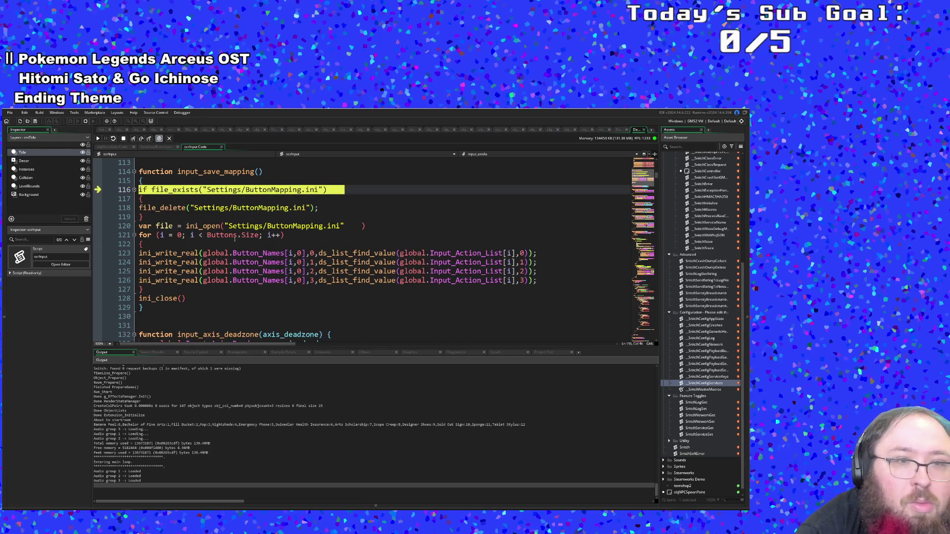
pyautogui.click(142, 147)
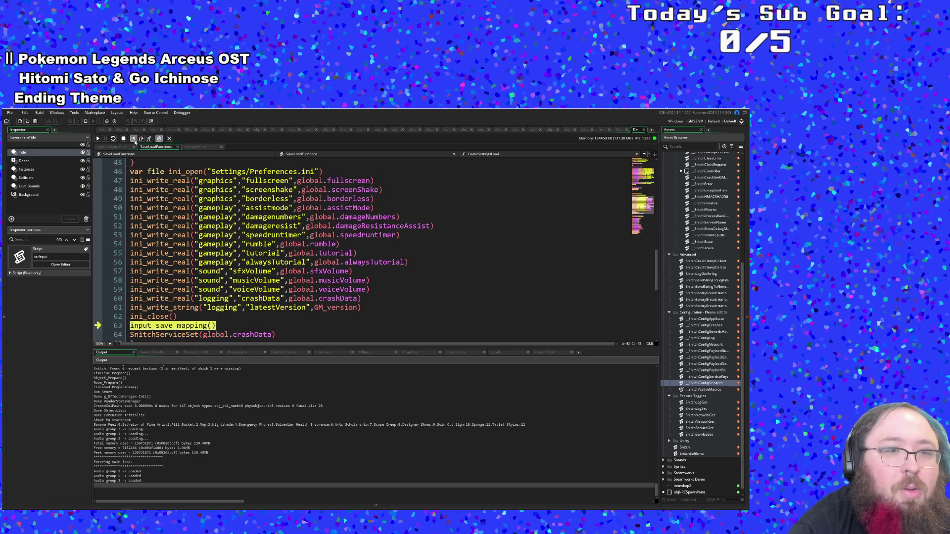
pyautogui.click(133, 140)
pyautogui.click(134, 140)
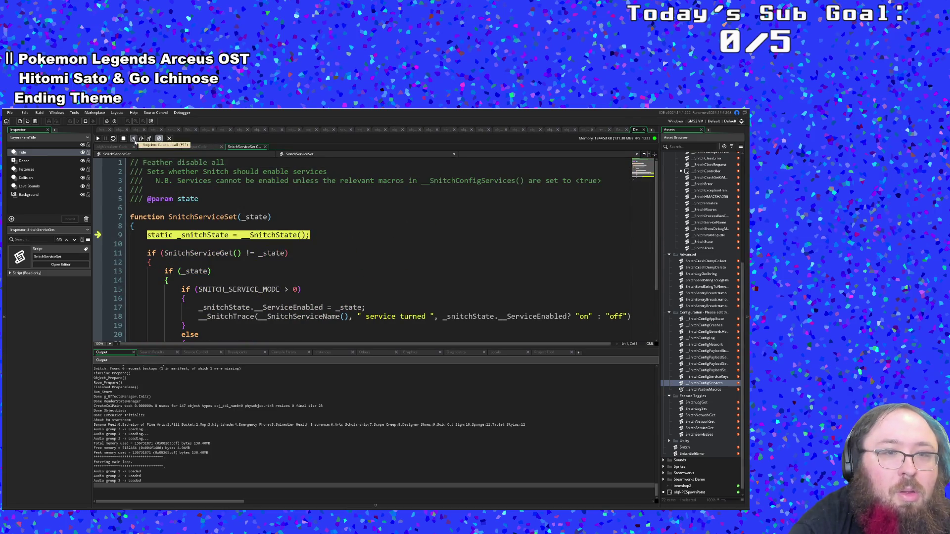
# Step from SnitchServiceSet into SnitchServiceGet, __SnitchState and __SnitchInitialize.
pyautogui.click(135, 141)
pyautogui.moveTo(254, 216)
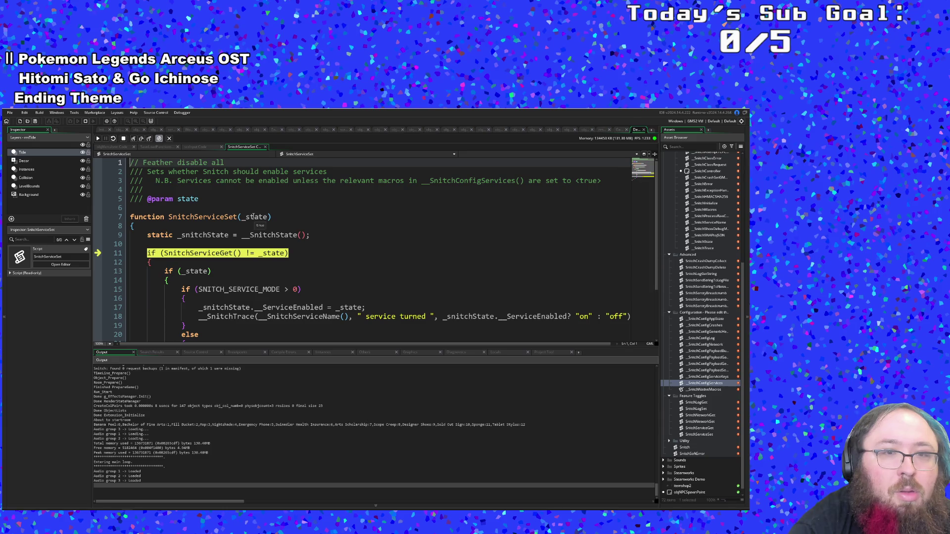
pyautogui.click(134, 140)
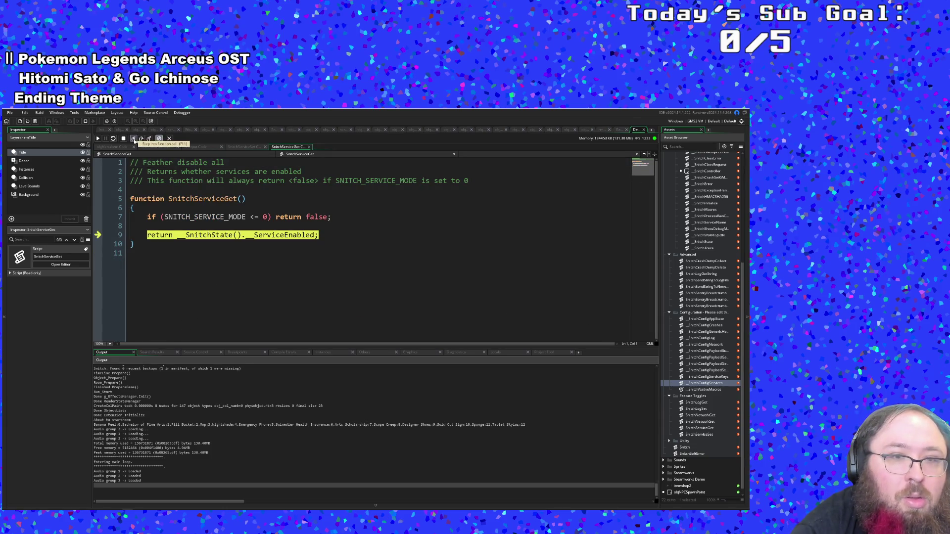
pyautogui.click(134, 141)
pyautogui.click(134, 141)
pyautogui.click(134, 140)
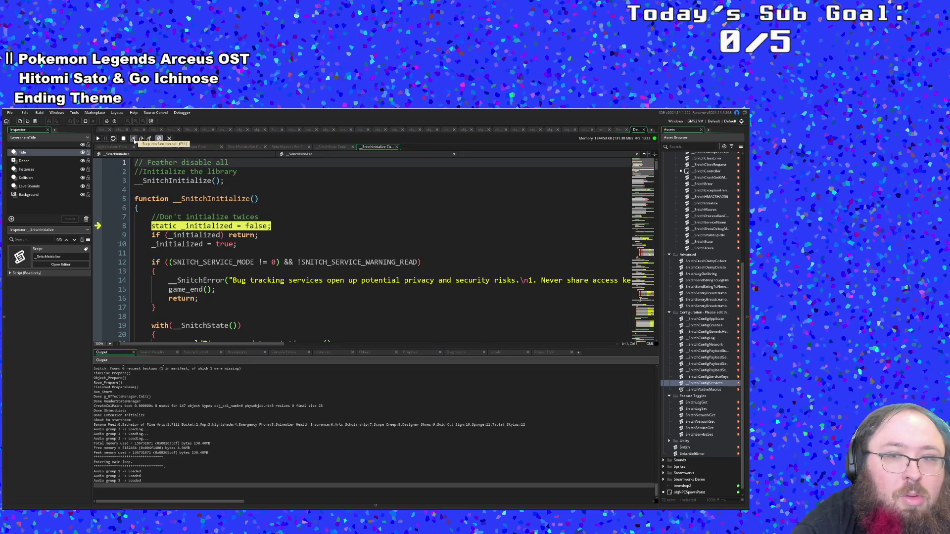
pyautogui.click(134, 140)
# Return up to SnitchServiceSet and advance through the _state check to the __ServiceEnabled line.
pyautogui.click(134, 141)
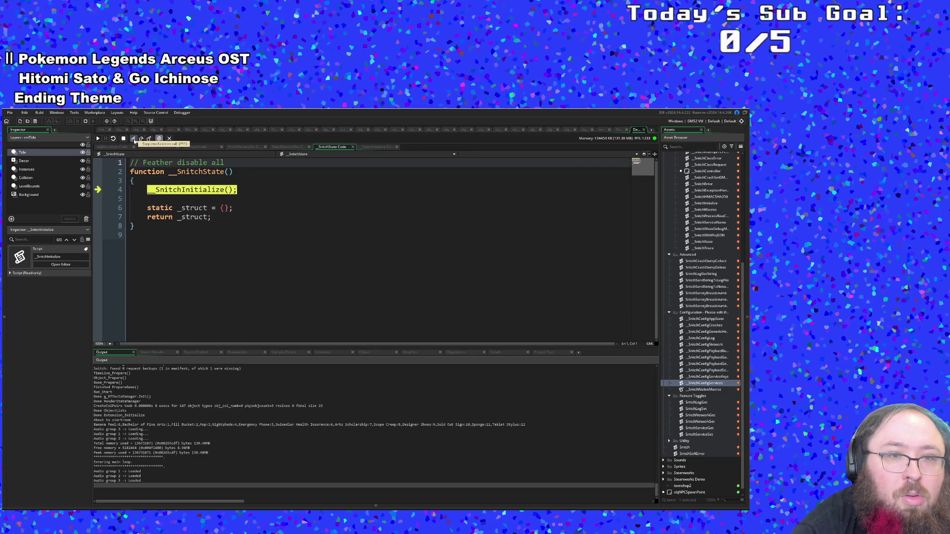
pyautogui.click(134, 140)
pyautogui.click(135, 141)
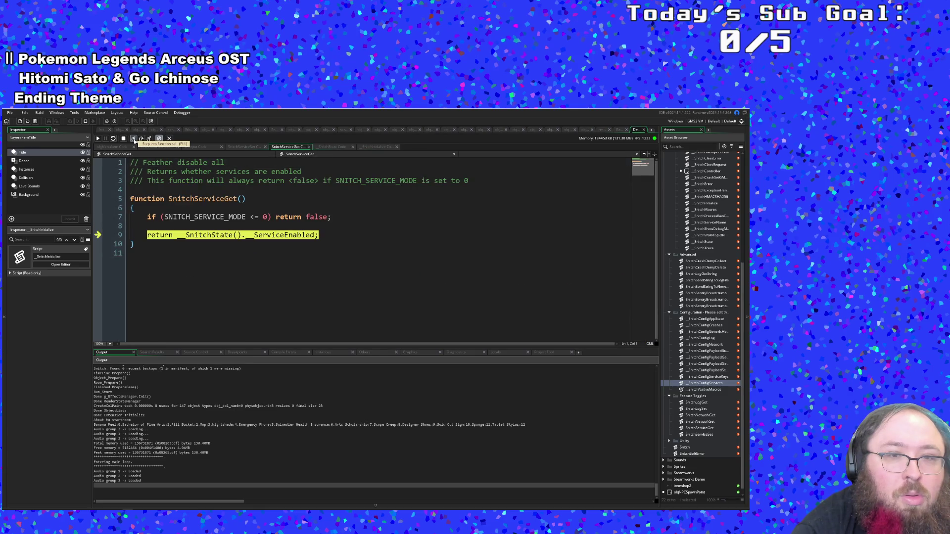
pyautogui.click(134, 141)
pyautogui.click(134, 141)
pyautogui.click(134, 141)
pyautogui.click(134, 141)
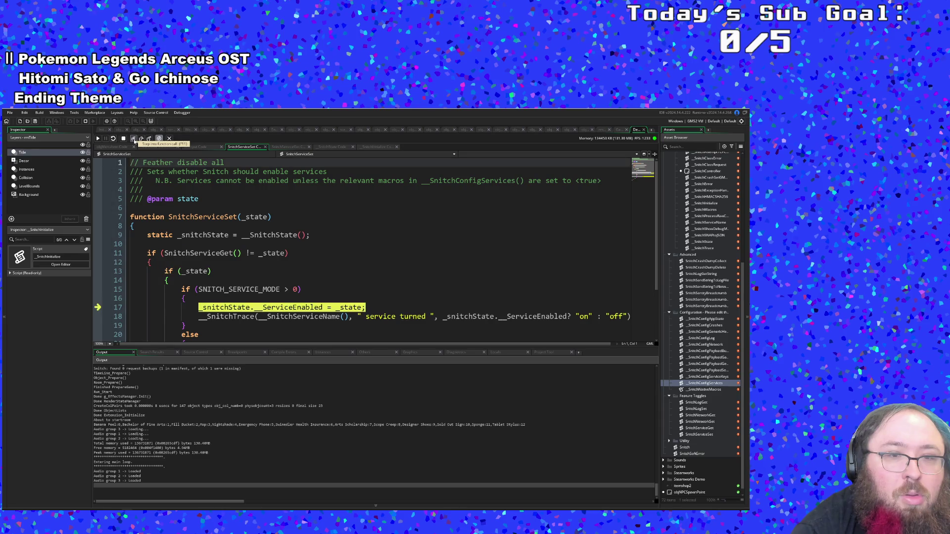
pyautogui.click(134, 140)
pyautogui.click(134, 141)
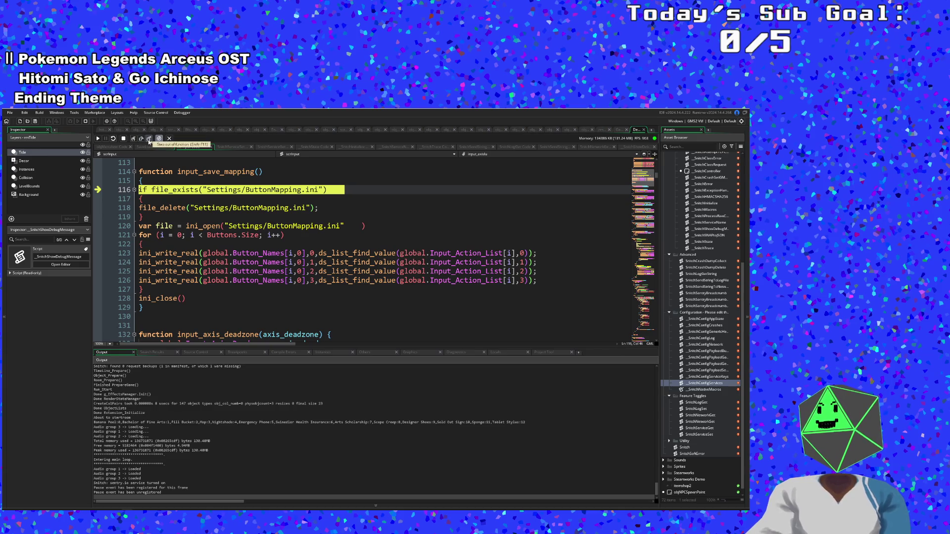
# Step out of input_save_mapping and trace SnitchServiceSet down into __SnitchInitialize again.
pyautogui.click(149, 140)
pyautogui.click(134, 139)
pyautogui.click(134, 139)
pyautogui.click(134, 139)
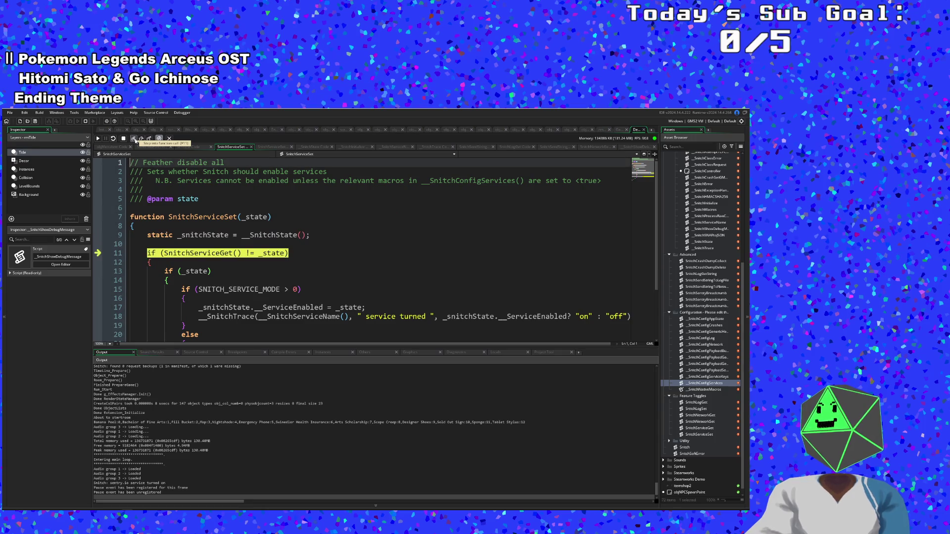
pyautogui.click(134, 139)
pyautogui.click(134, 140)
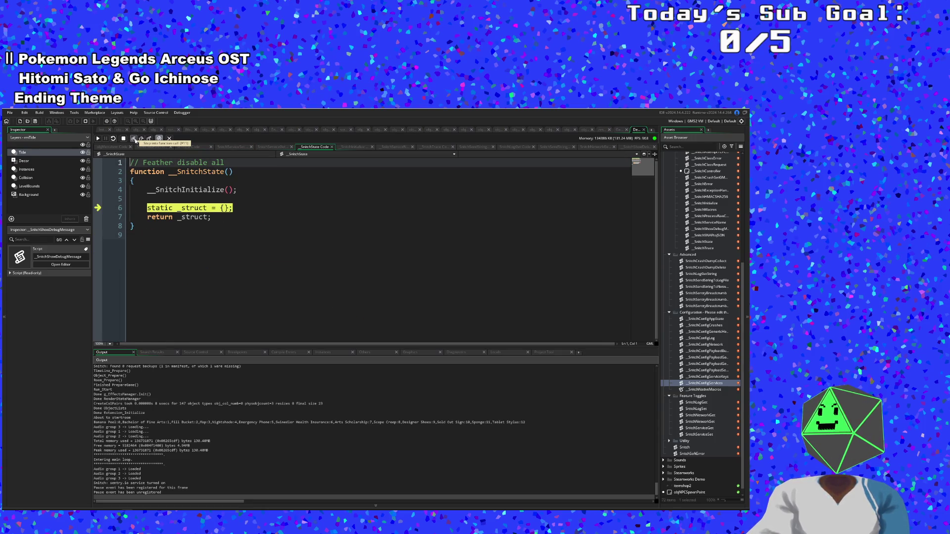
pyautogui.click(134, 140)
pyautogui.click(134, 140)
pyautogui.click(134, 139)
# Return up through SnitchServiceGet and GameSettingsSave to objMenuItem's Step code at line 199.
pyautogui.click(134, 140)
pyautogui.click(134, 140)
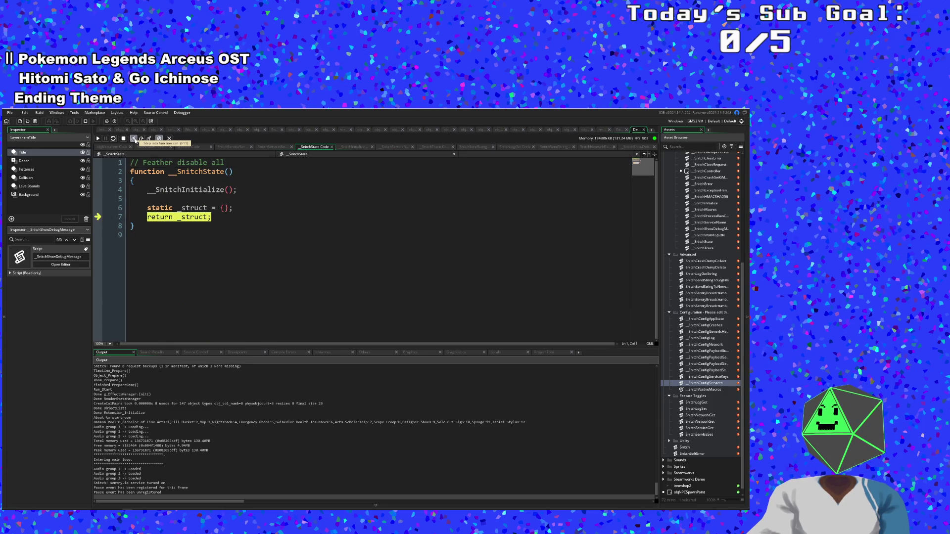
pyautogui.click(134, 139)
pyautogui.click(134, 140)
pyautogui.click(134, 140)
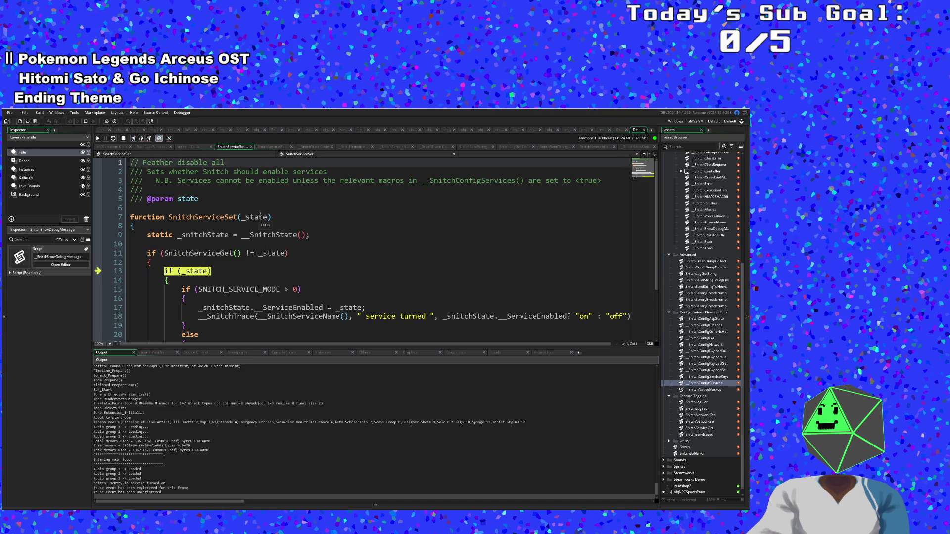
pyautogui.click(134, 139)
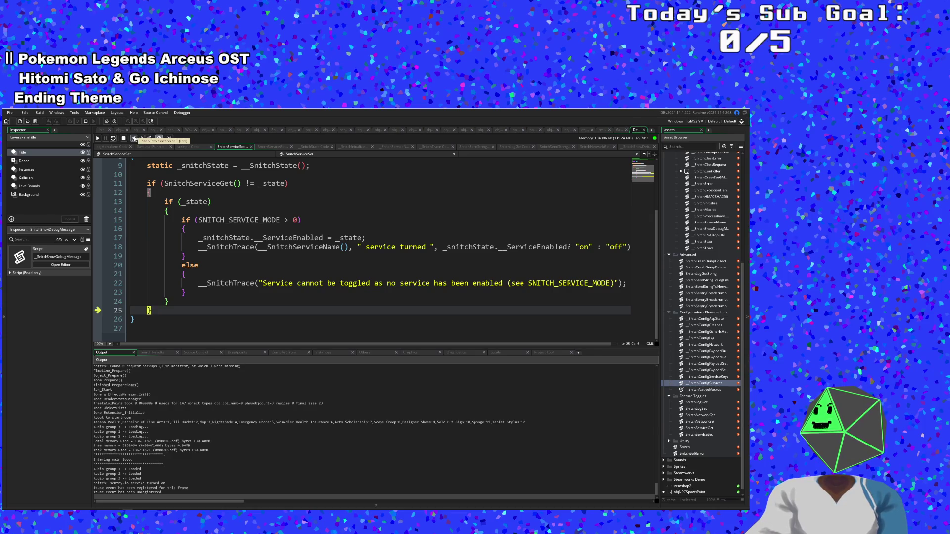
pyautogui.click(134, 140)
pyautogui.click(134, 140)
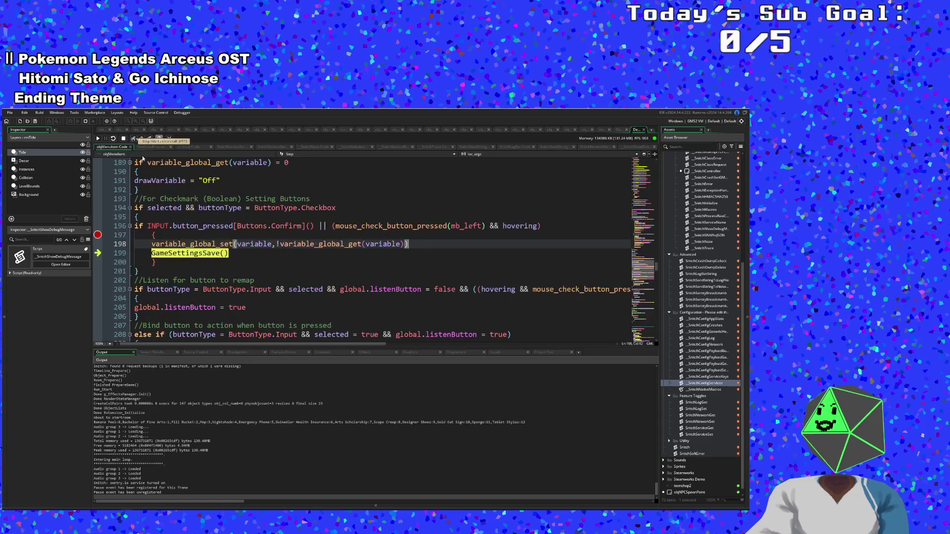
# Review the Step code around lines 200–206, then stop the debugging session.
pyautogui.scroll(2, 203, 230)
pyautogui.scroll(-2, 203, 231)
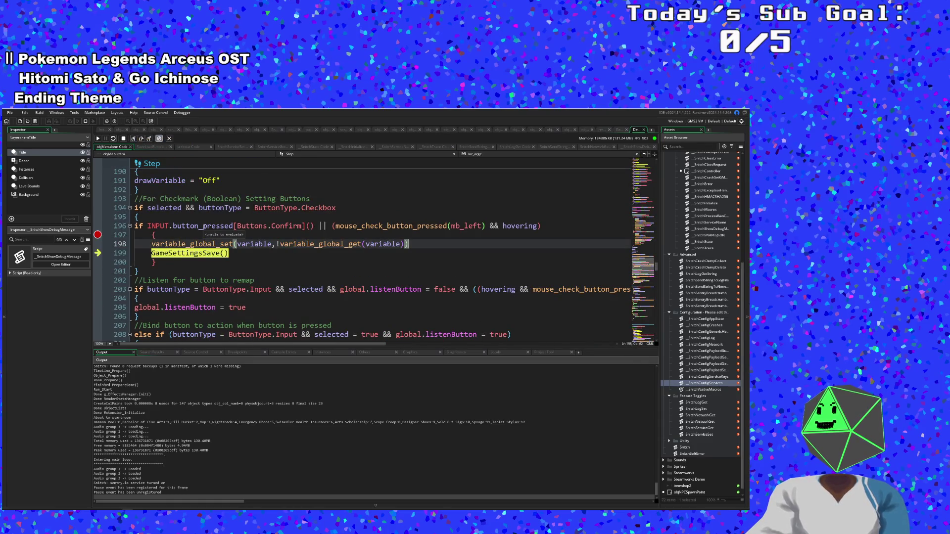
pyautogui.scroll(2, 233, 261)
pyautogui.scroll(-2, 233, 263)
pyautogui.click(226, 261)
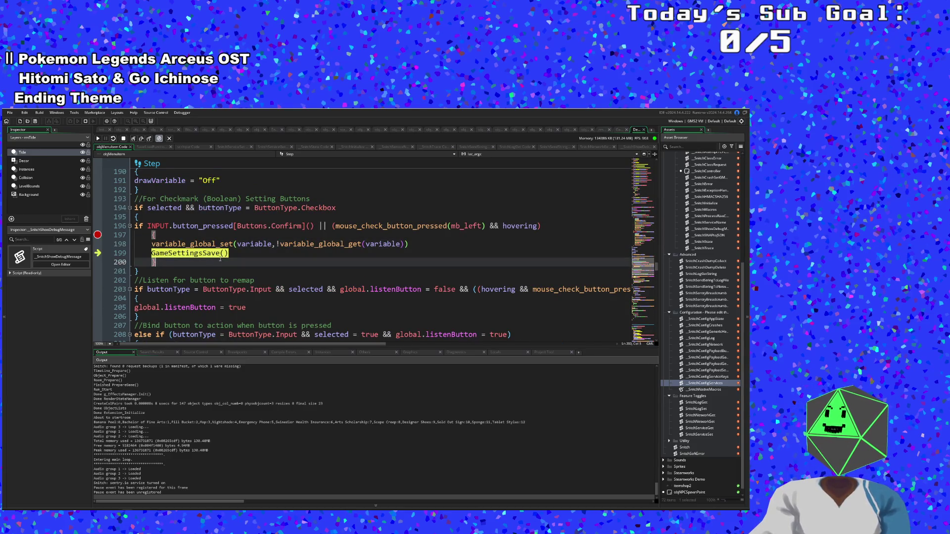
pyautogui.scroll(2, 220, 259)
pyautogui.scroll(-2, 220, 259)
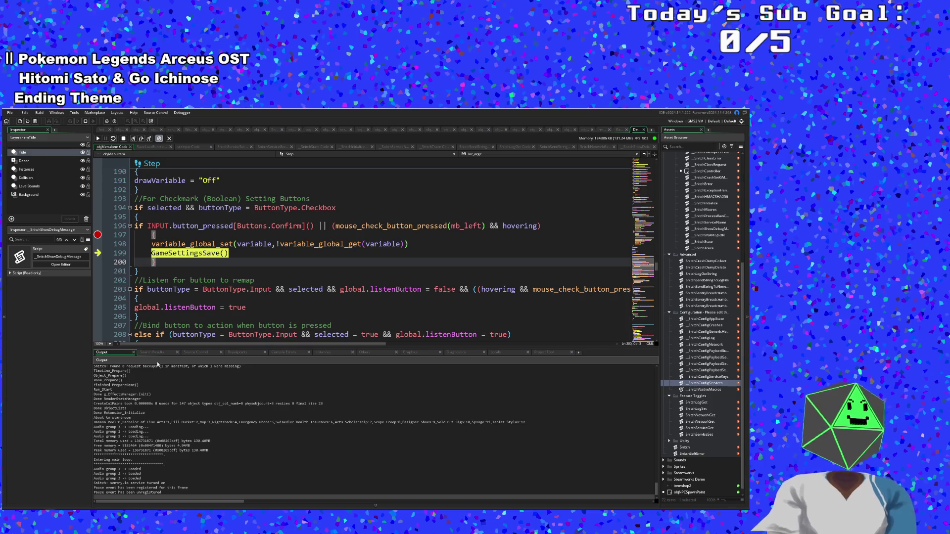
pyautogui.click(196, 319)
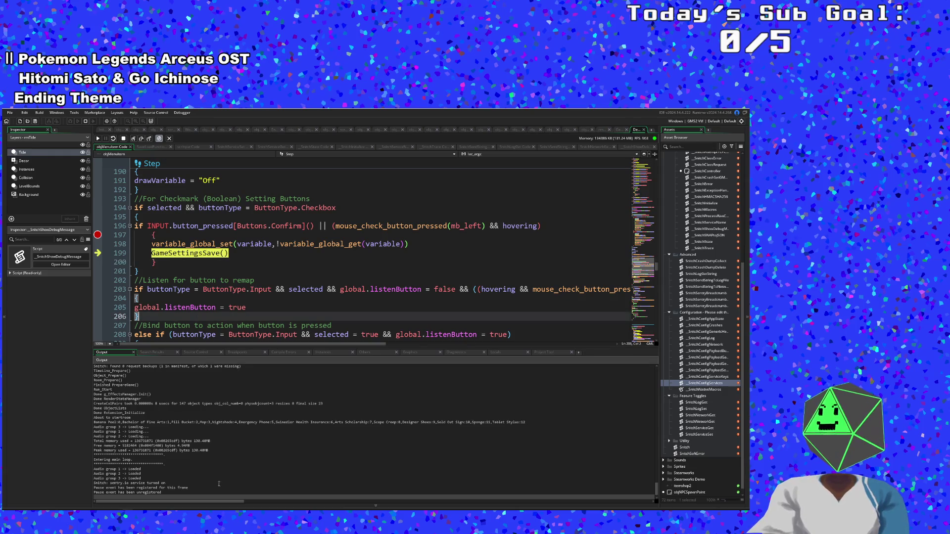
pyautogui.click(123, 139)
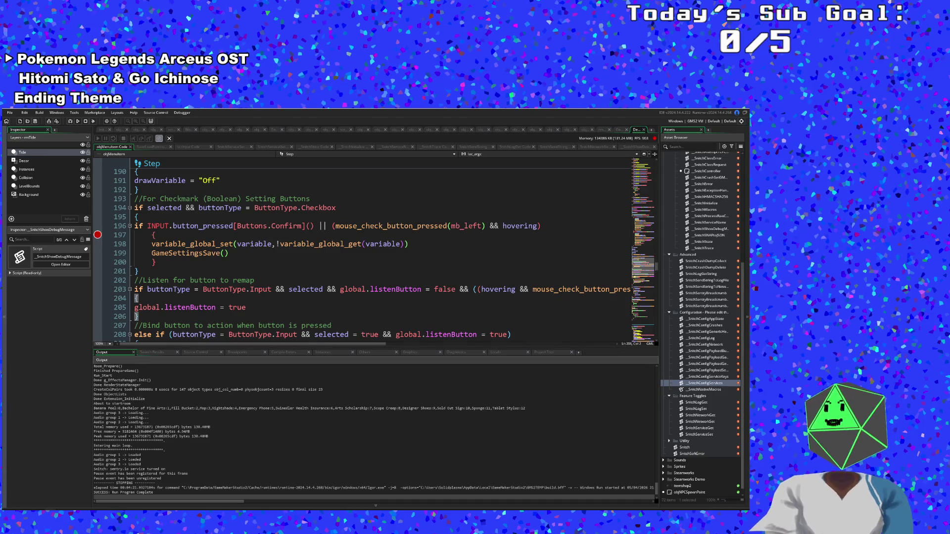
# Jump from the GameSettingsSave call on line 199 to its definition in SaveLoadFunctions.
pyautogui.click(184, 252)
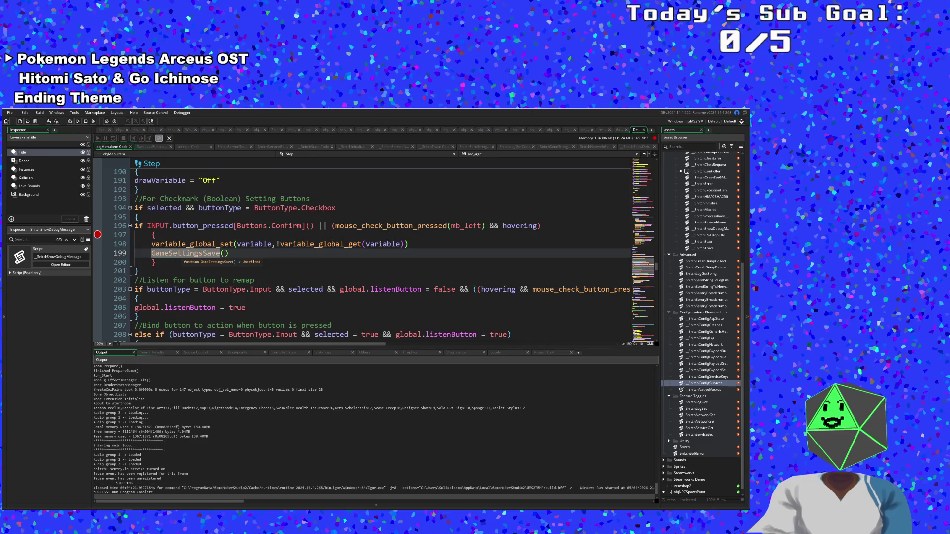
pyautogui.middleClick(185, 253)
pyautogui.scroll(-3, 185, 251)
pyautogui.scroll(2, 184, 252)
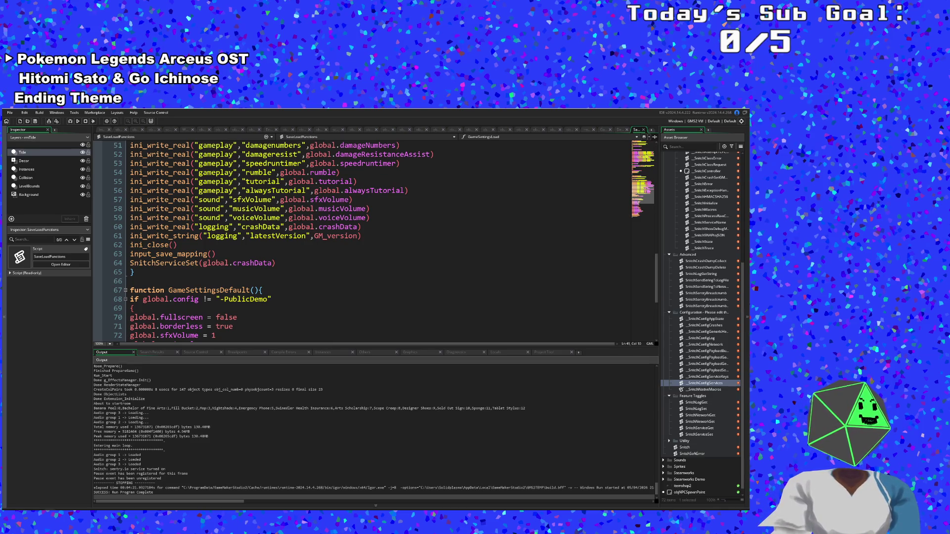
# Breakpoint the SnitchServiceSet(global.crashData) call on line 64 and launch the game in debug mode.
pyautogui.click(147, 290)
pyautogui.press('Up')
pyautogui.press('Up')
pyautogui.press('Up')
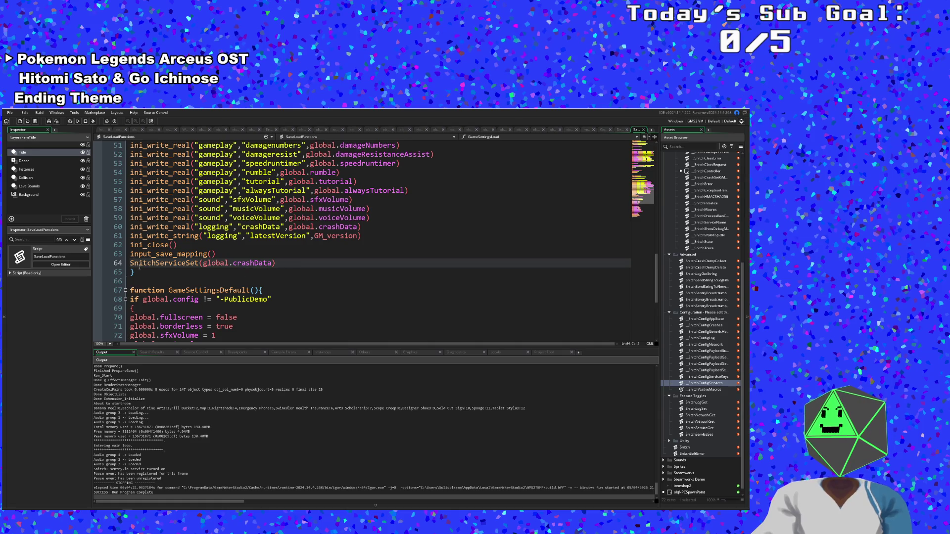
pyautogui.click(98, 264)
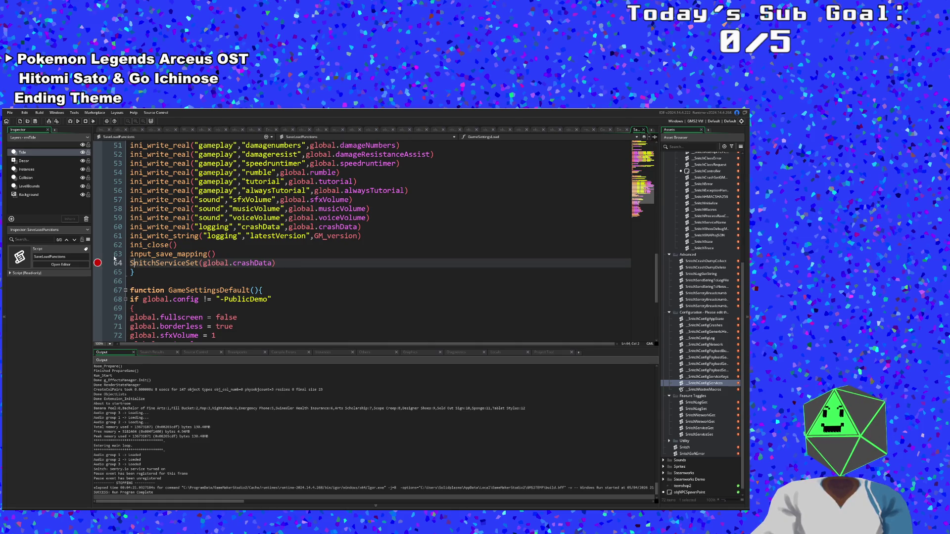
pyautogui.click(202, 237)
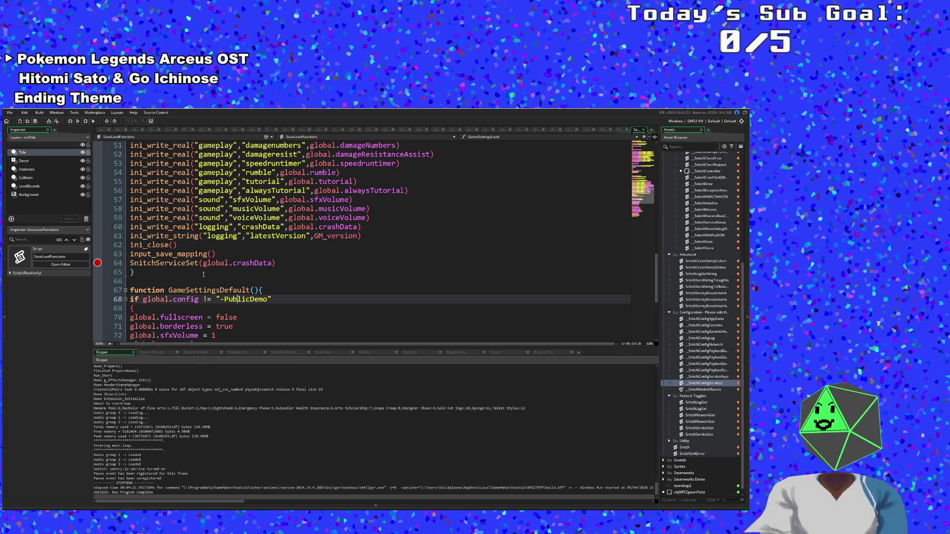
pyautogui.click(200, 263)
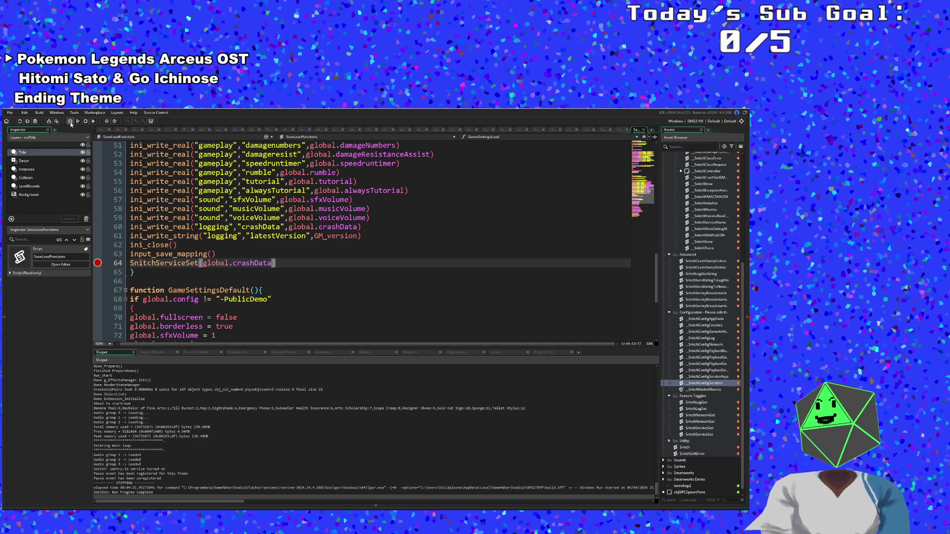
pyautogui.click(70, 122)
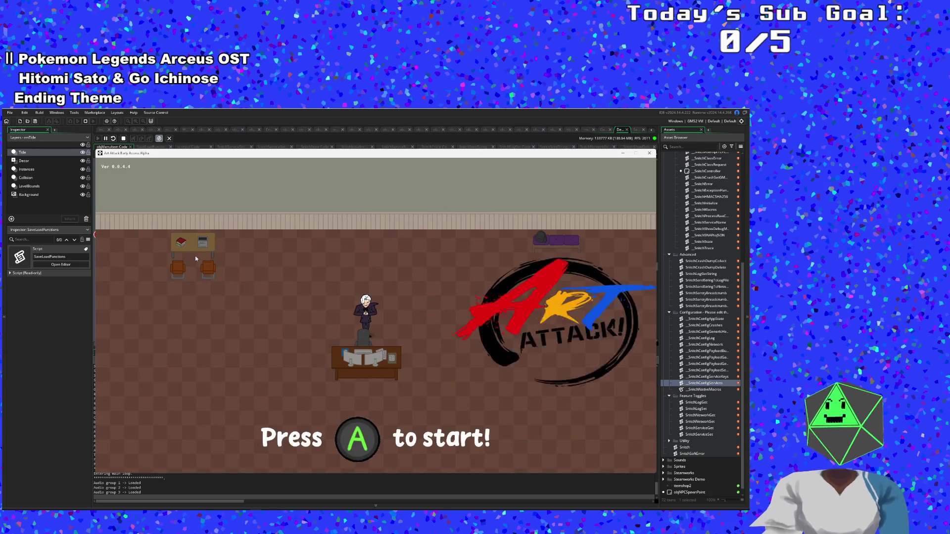
# Browse the in-game Settings list, then back out to the main menu.
pyautogui.press('Return')
pyautogui.press('Down')
pyautogui.press('Return')
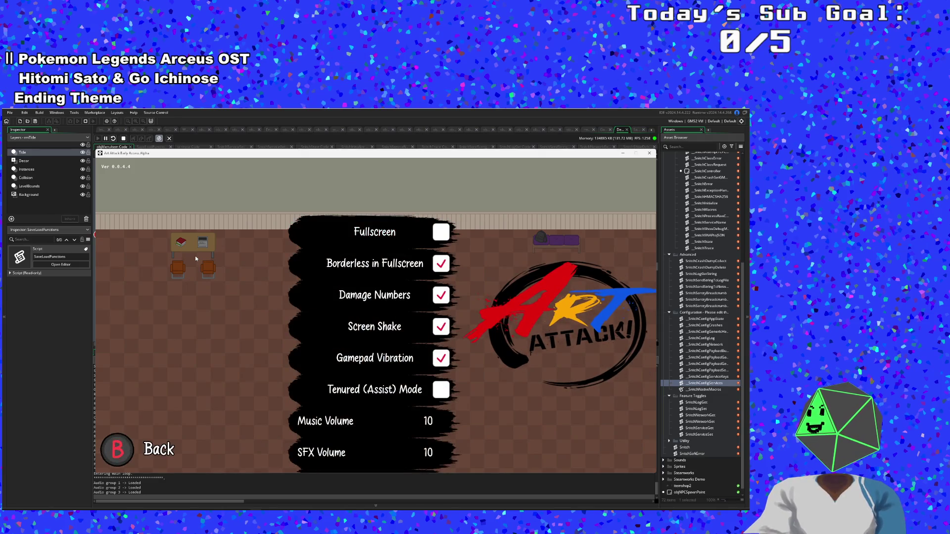
pyautogui.press('Up')
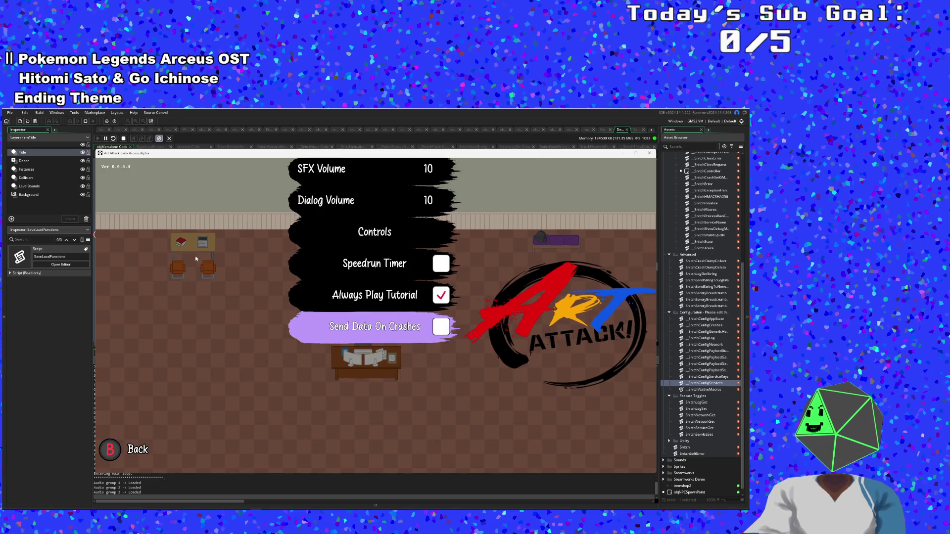
pyautogui.press('Escape')
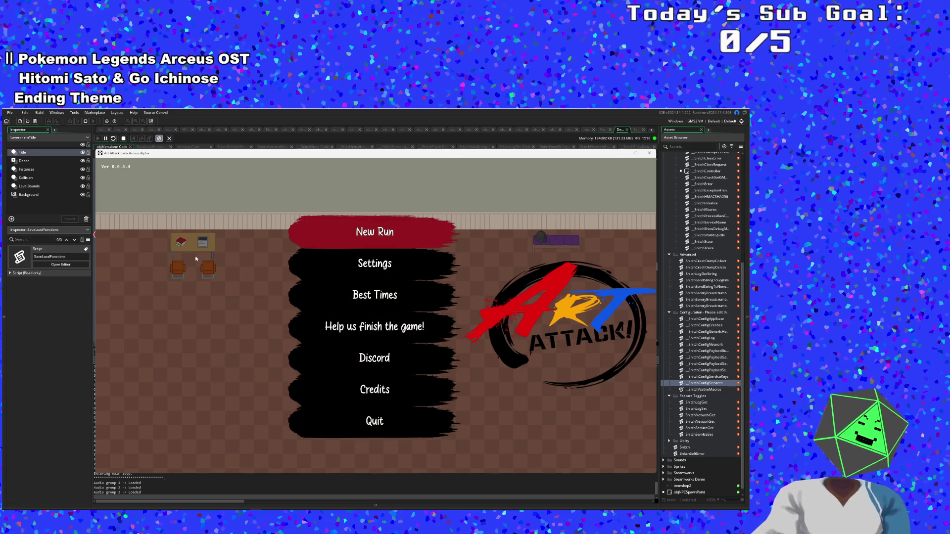
# Crash the game via CRASH GAME in the F1 debug overlay, declining to copy the error.
pyautogui.press('F1')
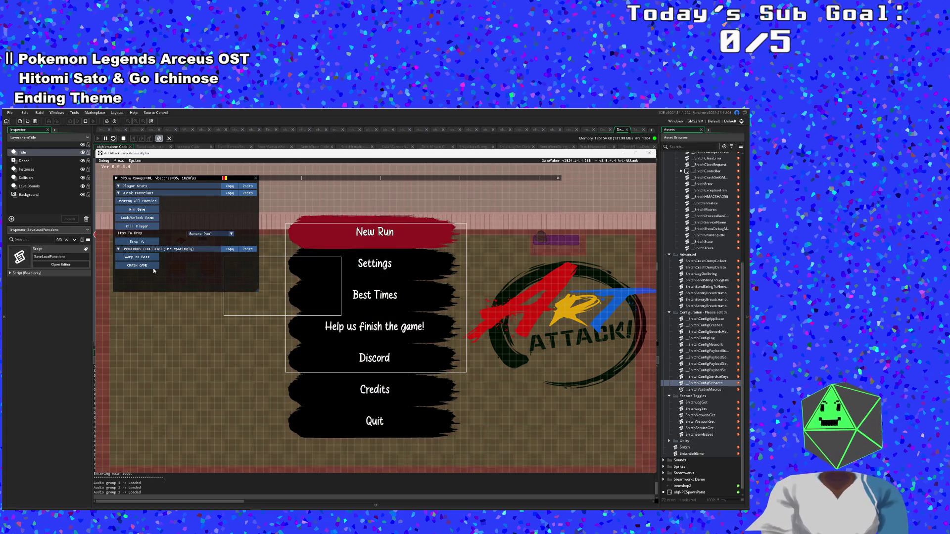
pyautogui.click(145, 268)
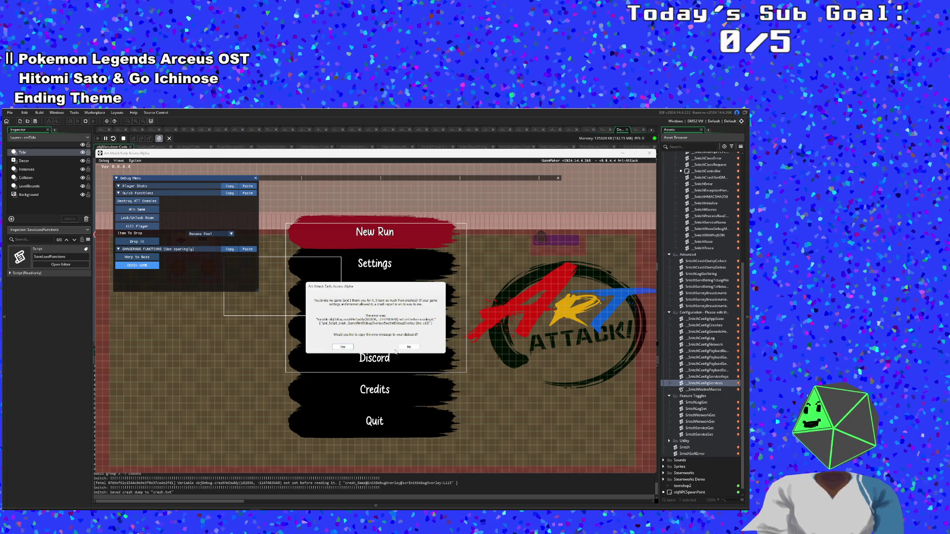
pyautogui.click(407, 347)
# Inspect the crash and build result lines in the Output panel.
pyautogui.click(352, 458)
pyautogui.click(319, 473)
pyautogui.click(299, 492)
pyautogui.click(269, 483)
pyautogui.click(267, 474)
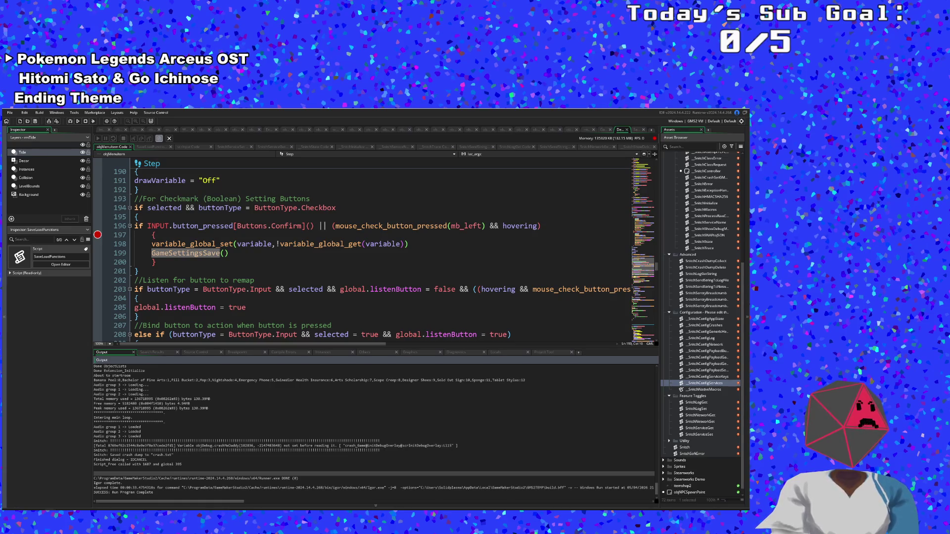
# Inspect the global.listenButton assignment and button remap code around lines 202–205.
pyautogui.click(209, 307)
pyautogui.scroll(-2, 213, 296)
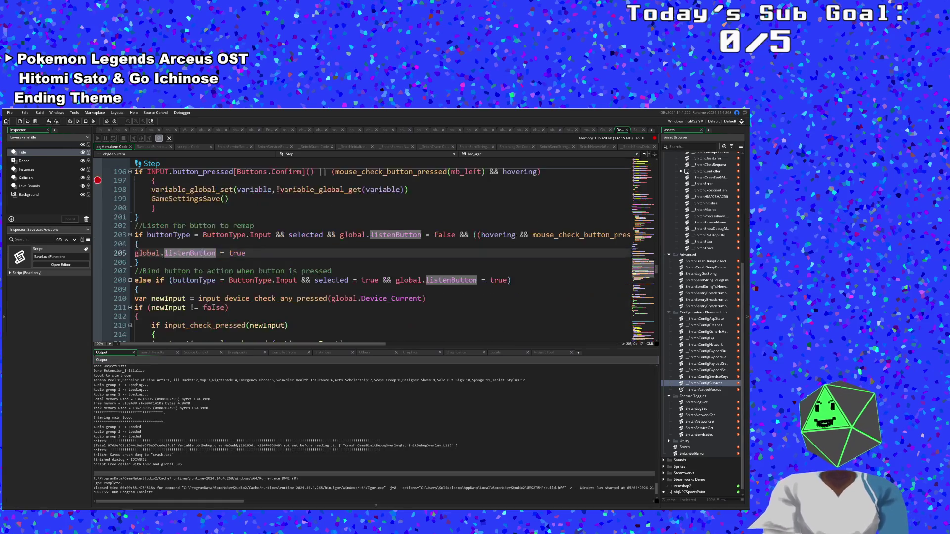
pyautogui.scroll(4, 215, 292)
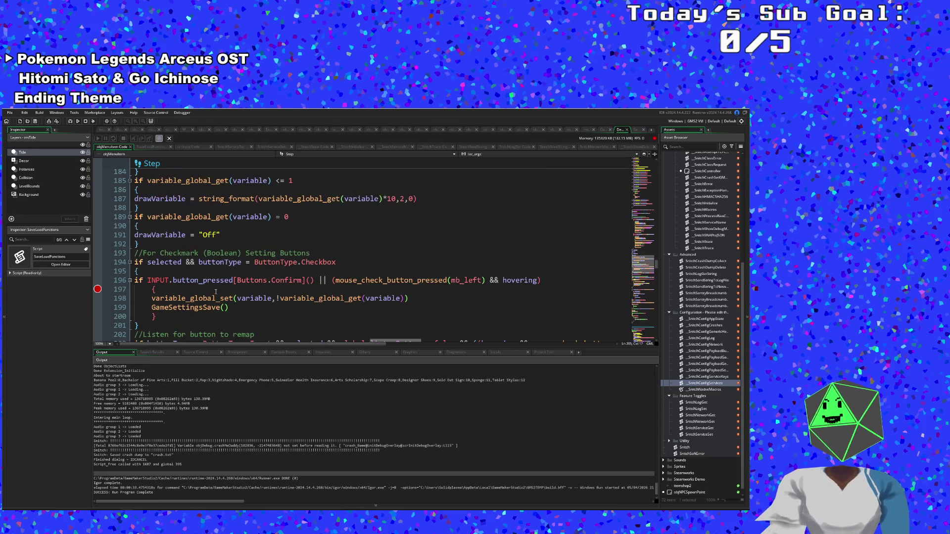
pyautogui.scroll(-2, 281, 340)
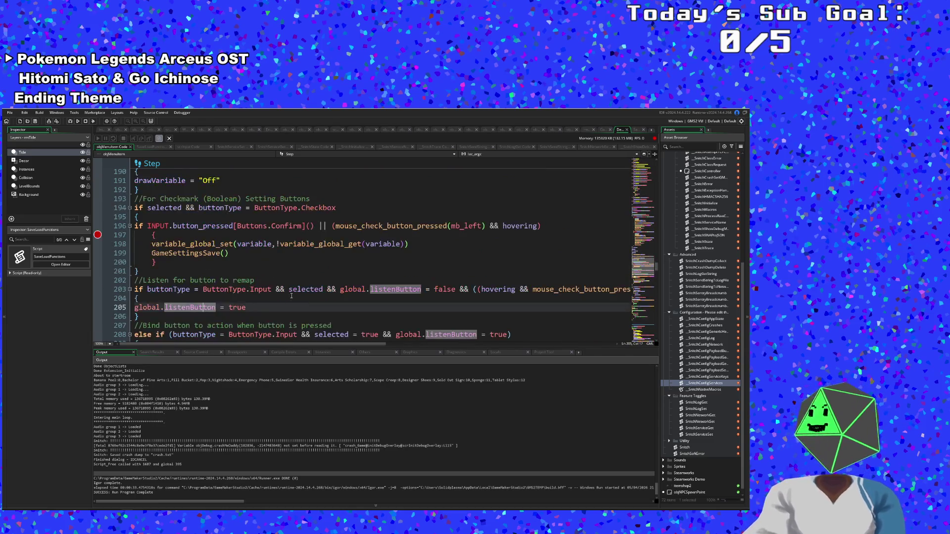
pyautogui.click(276, 284)
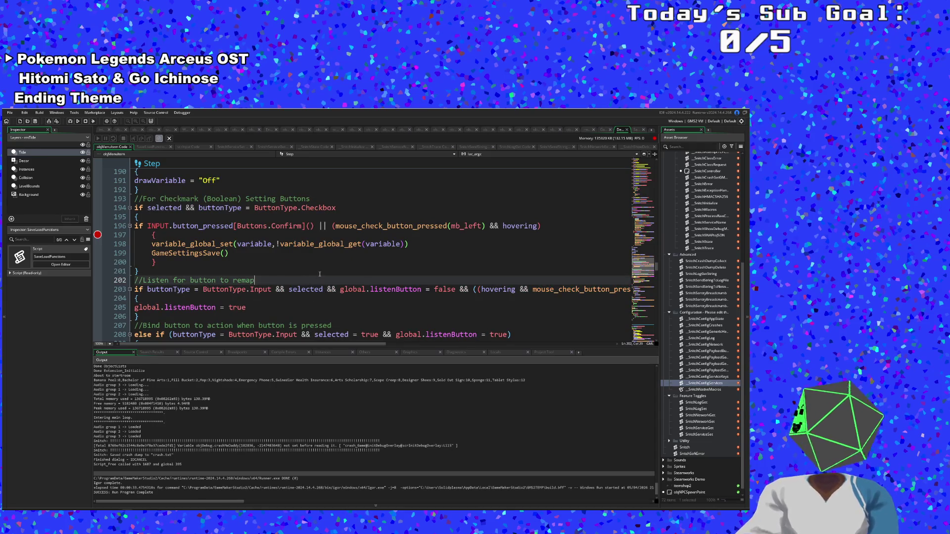
pyautogui.scroll(-2, 349, 278)
pyautogui.scroll(4, 342, 284)
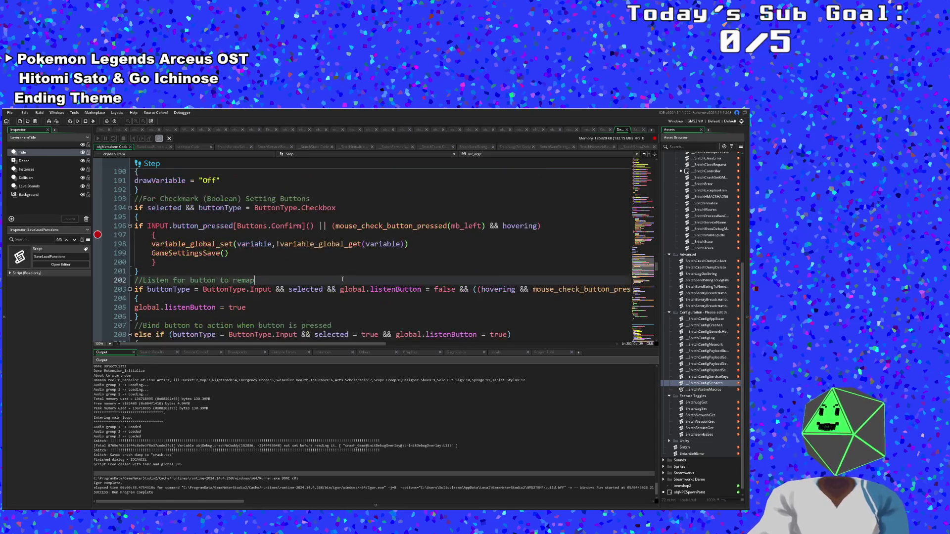
# Review the Off label code, then rebuild and run the game.
pyautogui.press('Up')
pyautogui.press('Up')
pyautogui.press('Up')
pyautogui.scroll(-9, 330, 291)
pyautogui.scroll(17, 330, 279)
pyautogui.scroll(4, 330, 279)
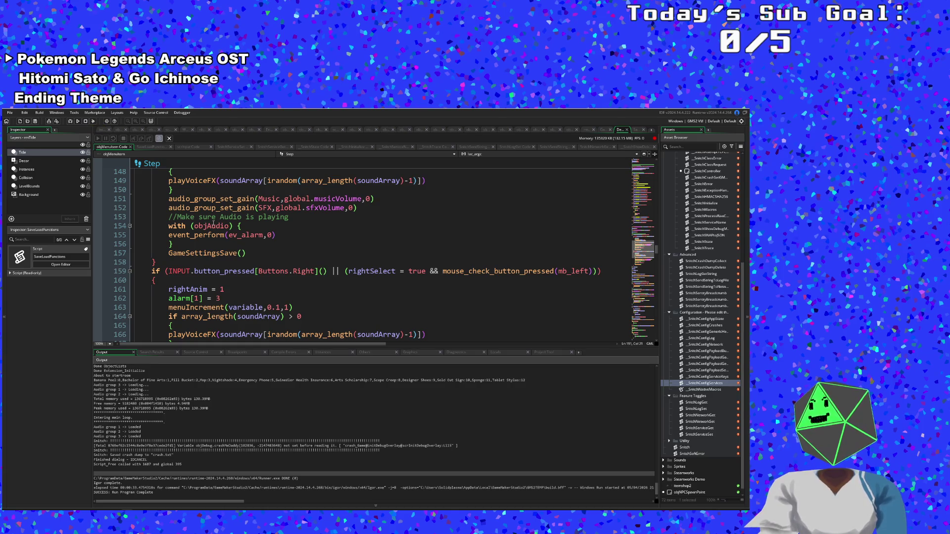
pyautogui.scroll(-8, 214, 225)
pyautogui.press('F5')
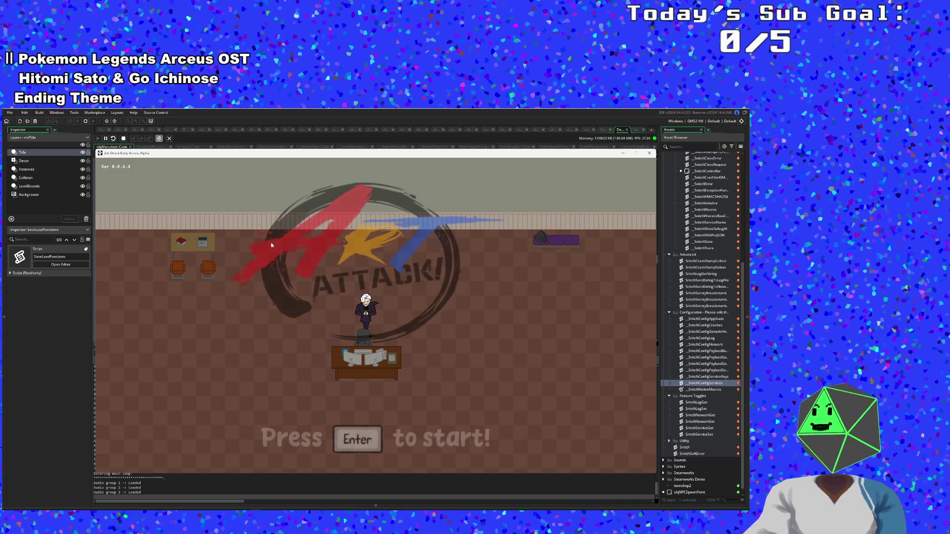
# From the main menu's settings, toggle Send Data On Crashes.
pyautogui.press('Return')
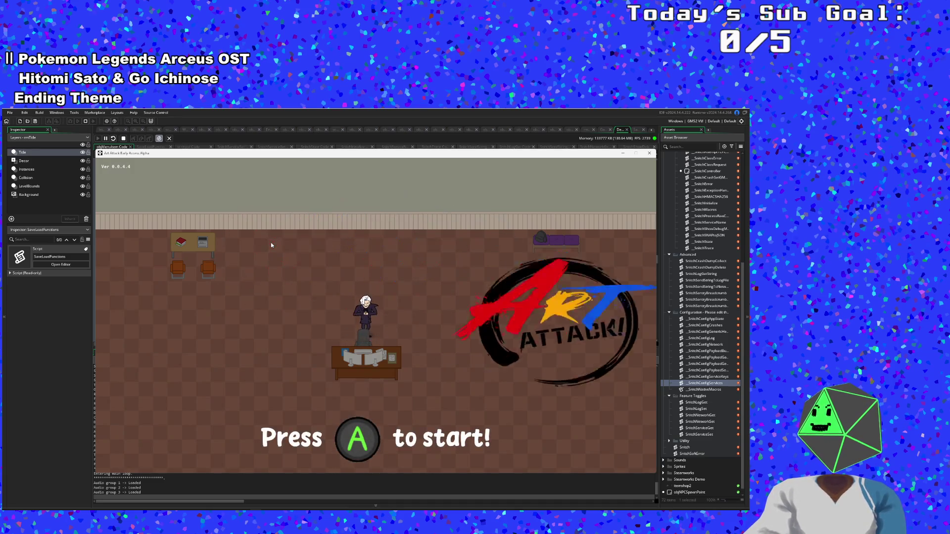
pyautogui.press('Down')
pyautogui.press('Return')
pyautogui.press('Down')
pyautogui.press('Down')
pyautogui.press('Down')
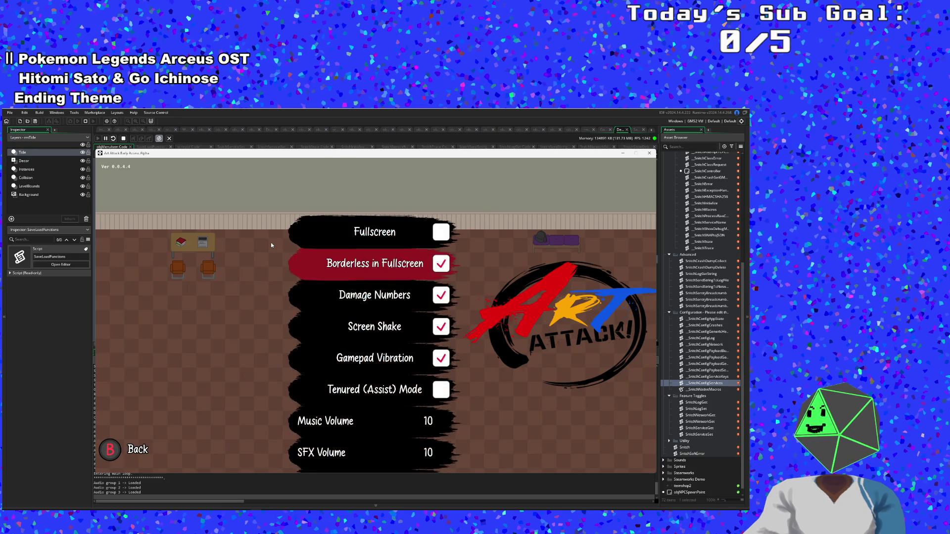
pyautogui.press('Down')
pyautogui.press('Down')
pyautogui.press('Down')
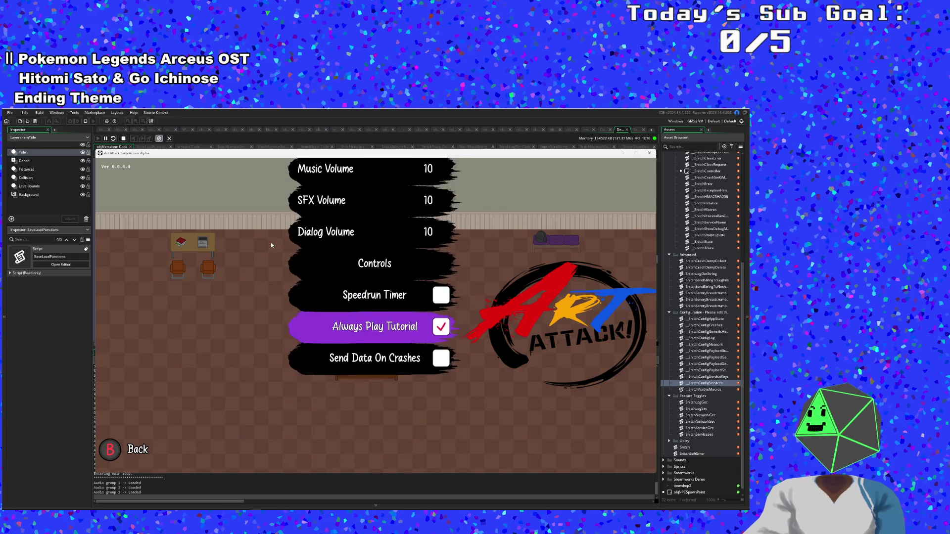
pyautogui.press('Return')
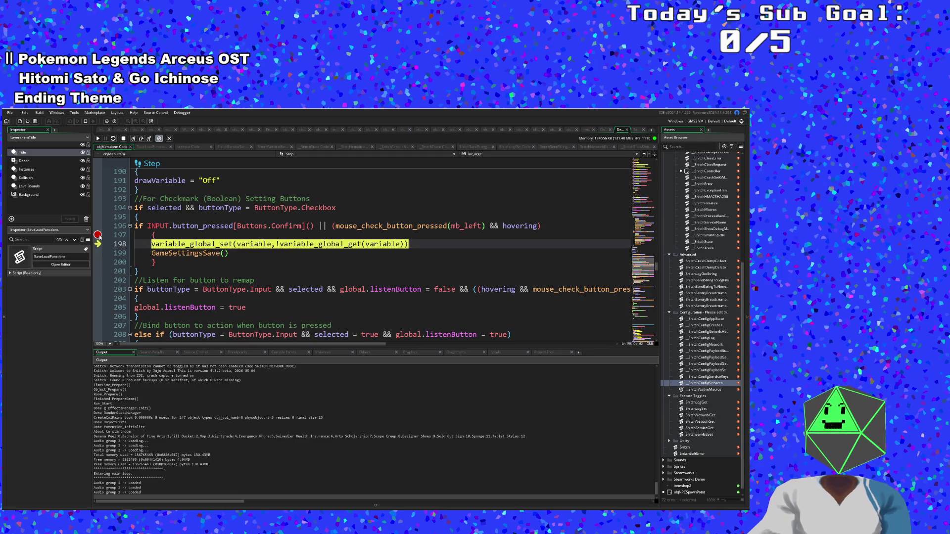
# Resume past the toggle and save breakpoints so crash data turns on.
pyautogui.press('F5')
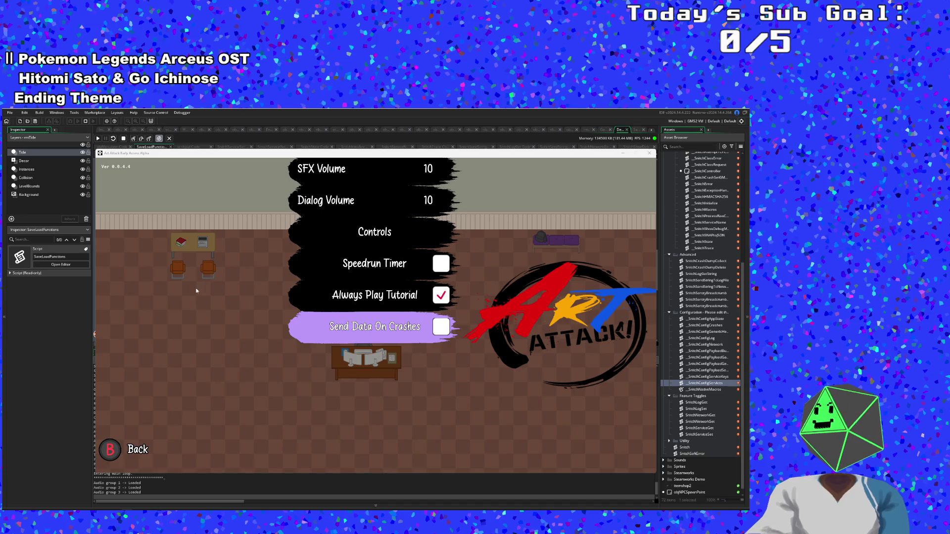
pyautogui.click(98, 140)
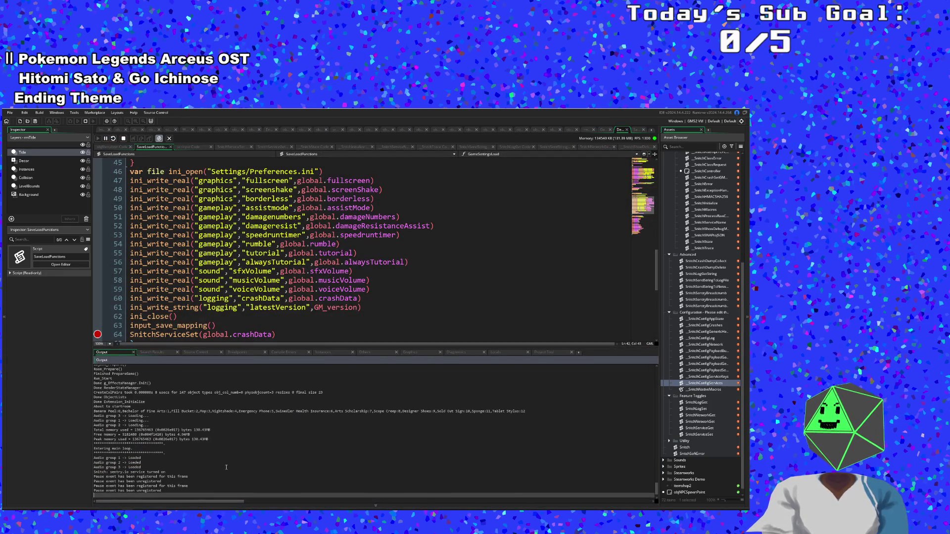
pyautogui.press('F5')
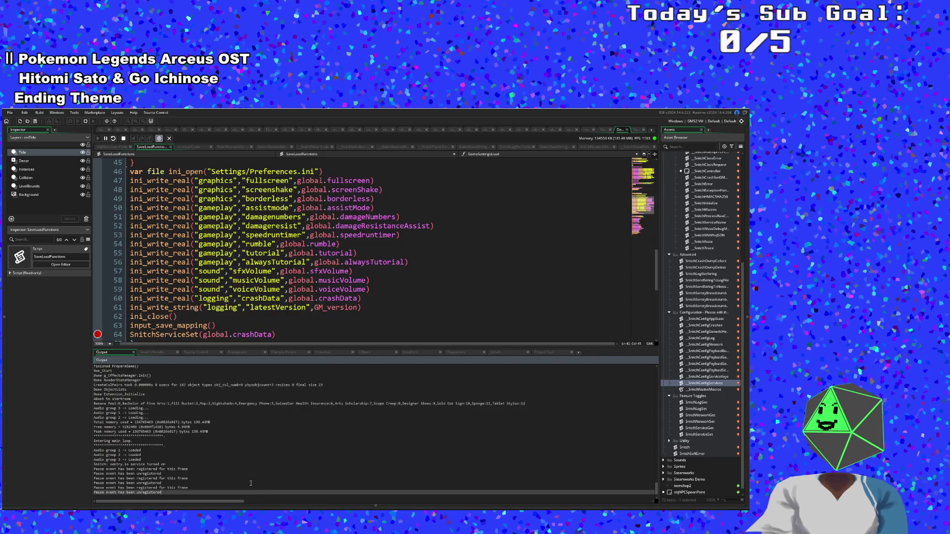
pyautogui.click(239, 478)
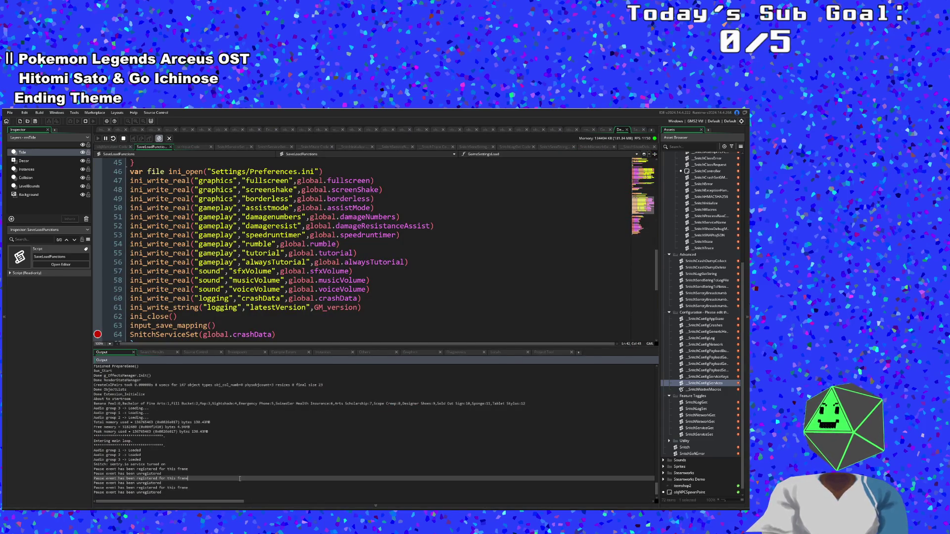
pyautogui.press('F5')
pyautogui.press('Down')
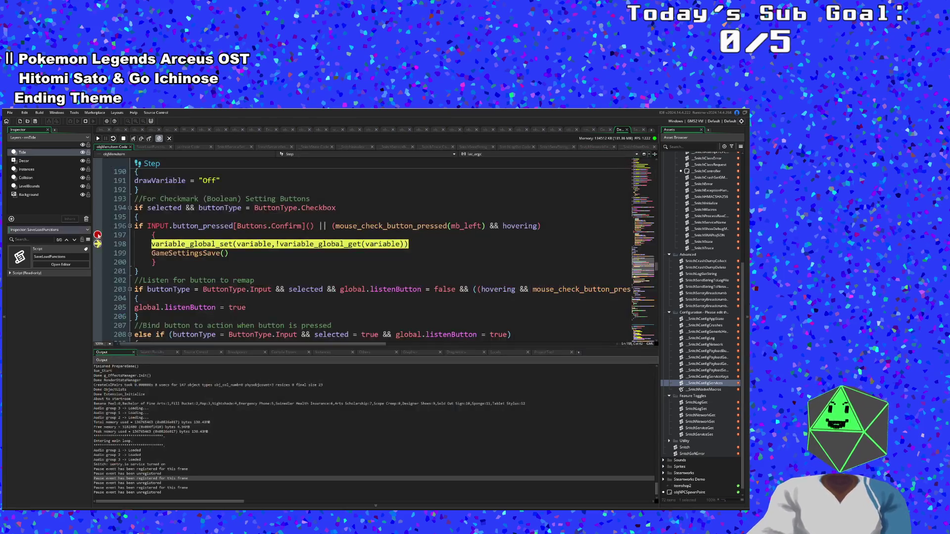
pyautogui.click(98, 139)
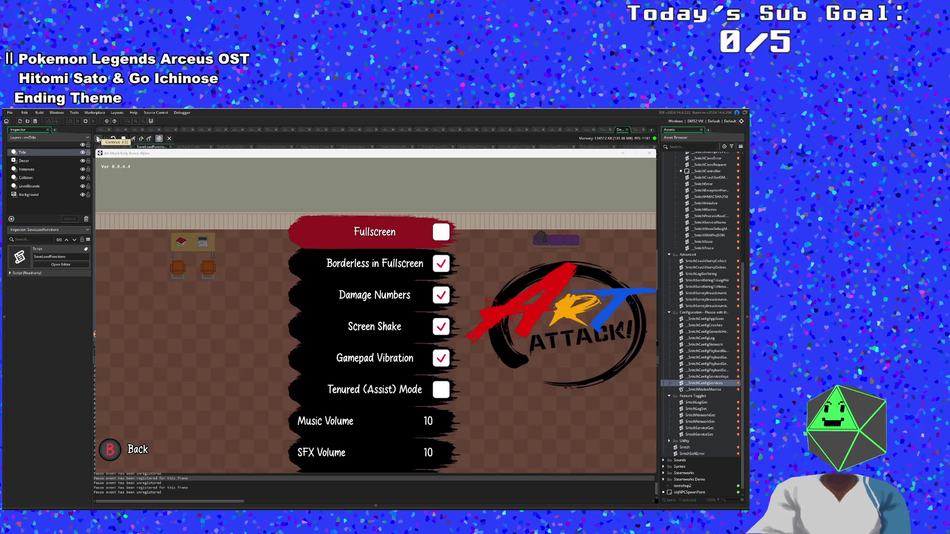
# Toggle the Fullscreen option and continue past its toggle and save breakpoints.
pyautogui.press('Down')
pyautogui.press('Up')
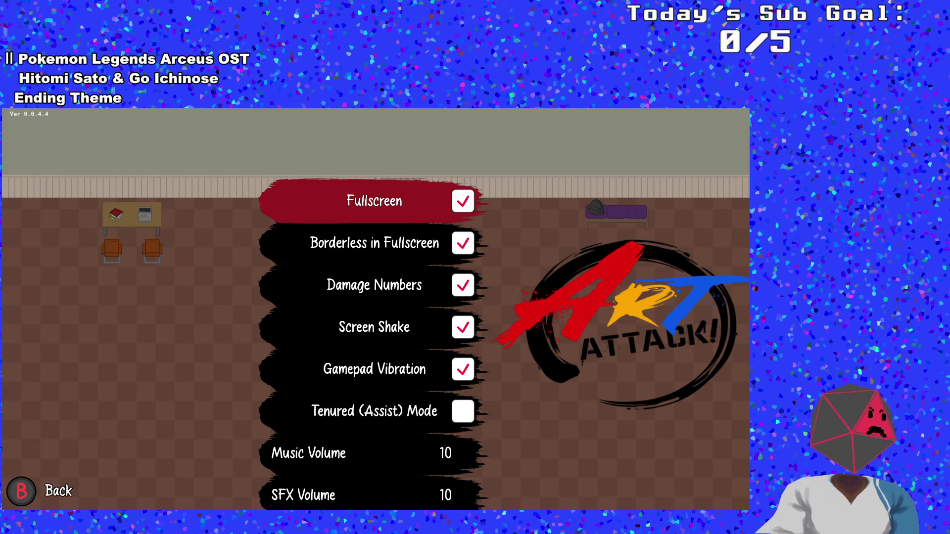
pyautogui.press('Return')
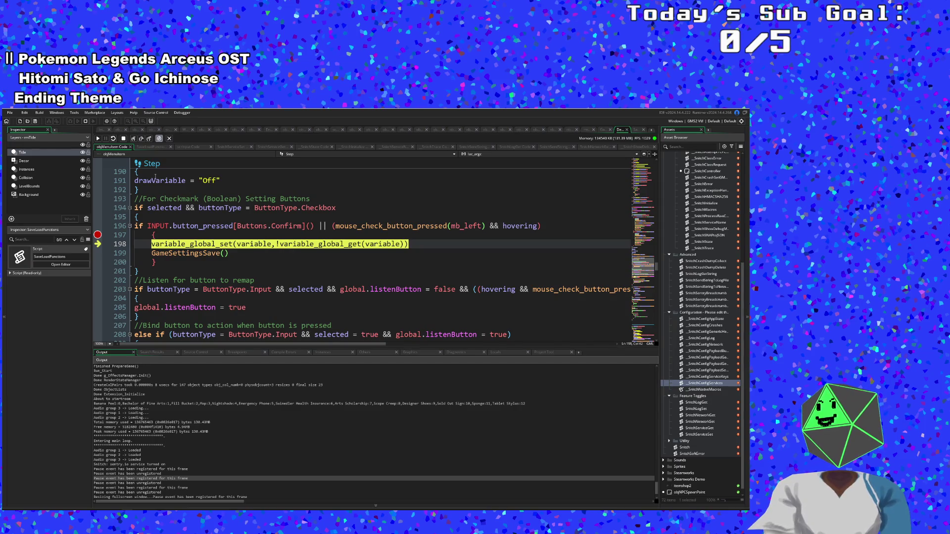
pyautogui.click(99, 138)
pyautogui.click(99, 138)
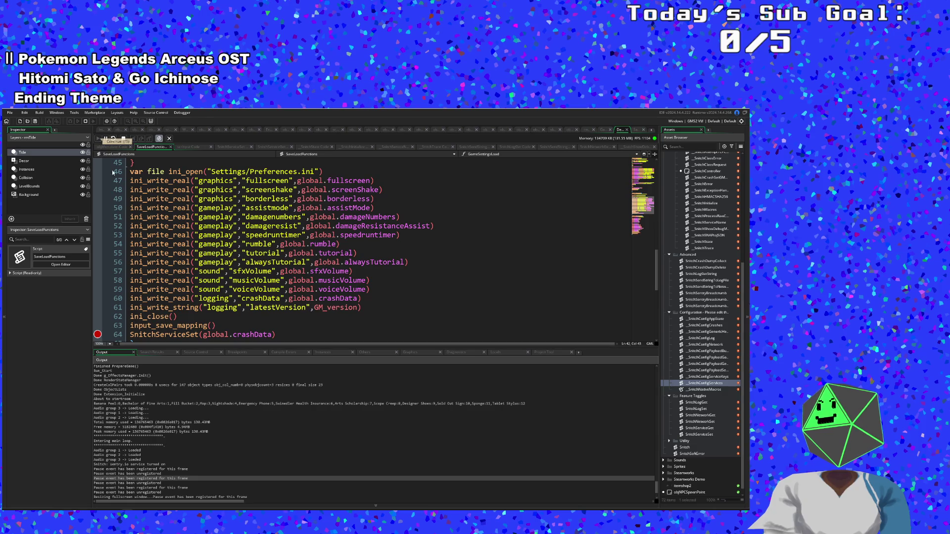
# Highlight crashData usages, then view the Controls bindings and return to the main menu.
pyautogui.click(243, 336)
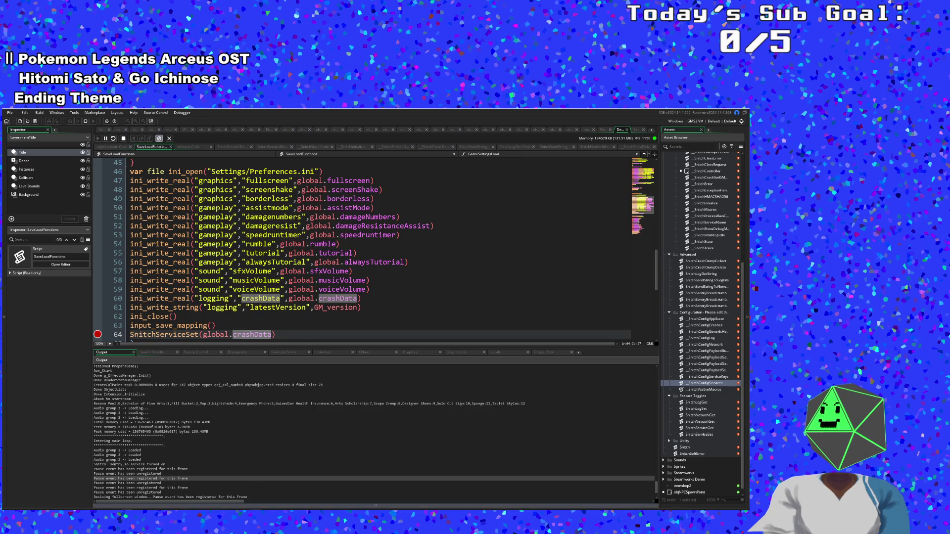
pyautogui.hotkey('alt', 'Tab')
pyautogui.press('Down')
pyautogui.press('Down')
pyautogui.press('Down')
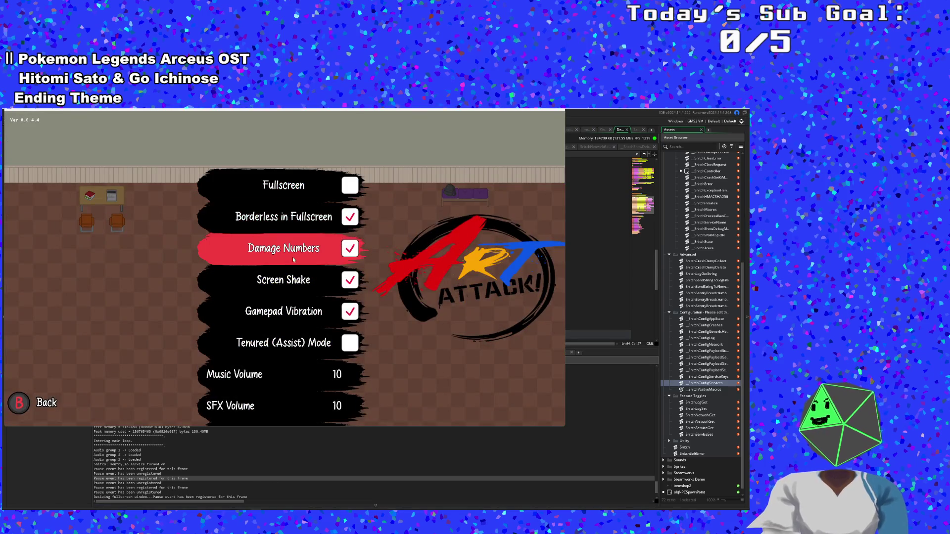
pyautogui.press('Down')
pyautogui.press('Down')
pyautogui.press('Down')
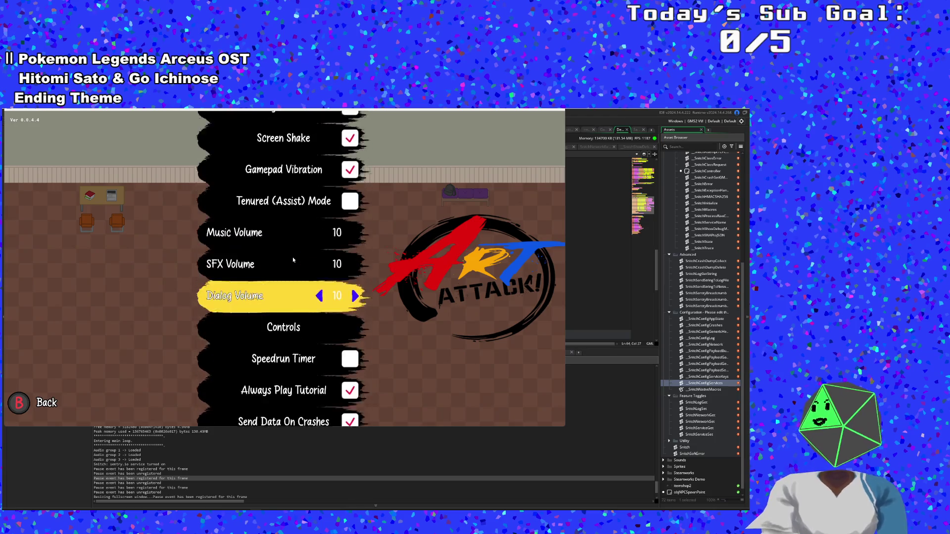
pyautogui.press('Return')
pyautogui.press('Escape')
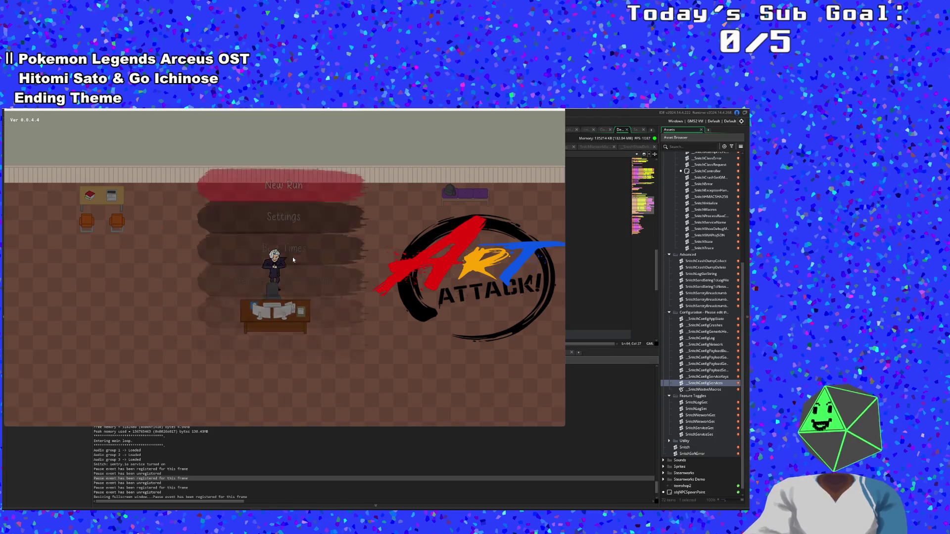
# Start a New Run and advance past the character's dialogue.
pyautogui.press('Up')
pyautogui.press('Up')
pyautogui.press('Down')
pyautogui.press('Up')
pyautogui.press('Return')
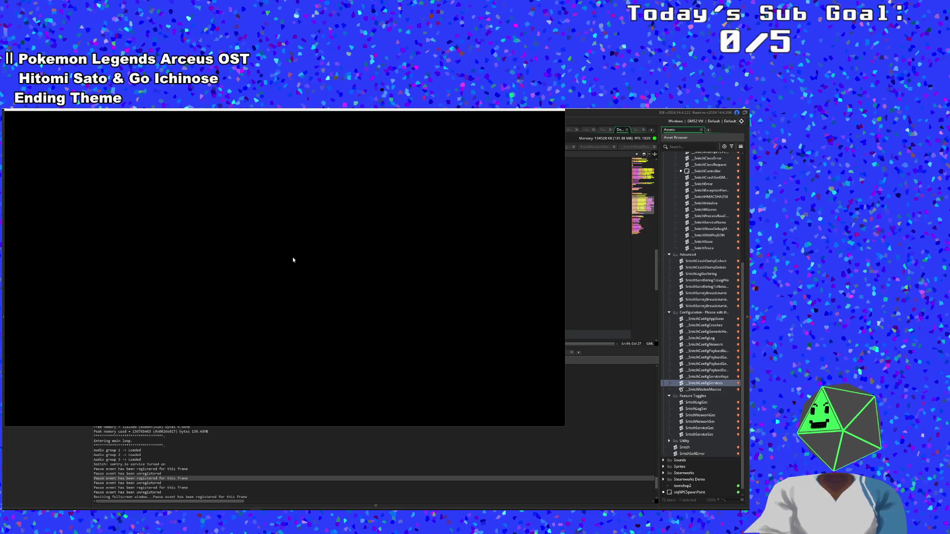
pyautogui.press('Return')
pyautogui.press('Return')
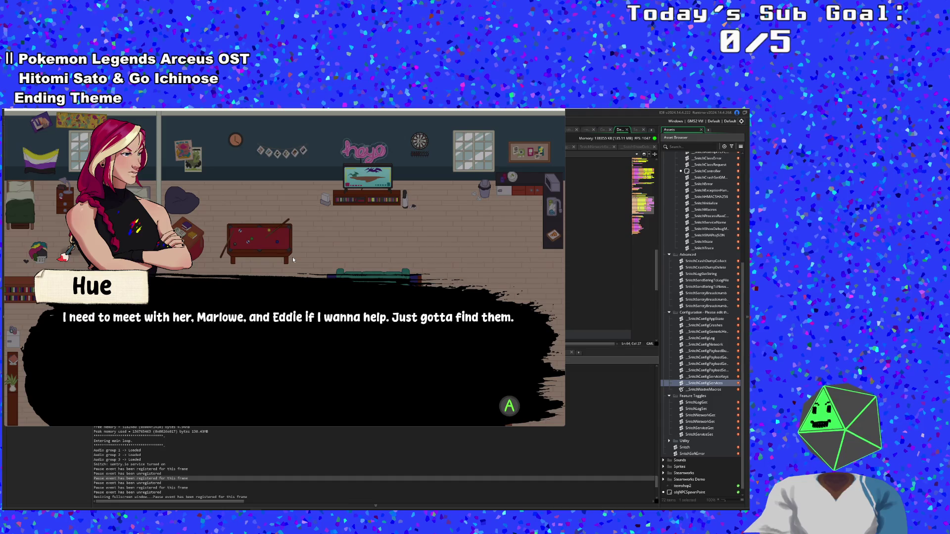
pyautogui.press('Return')
# From the pause menu's Settings, toggle the Send Data On Crashes checkbox.
pyautogui.press('Escape')
pyautogui.press('Return')
pyautogui.press('Up')
pyautogui.press('Down')
pyautogui.press('Escape')
pyautogui.press('Down')
pyautogui.press('Return')
pyautogui.press('Up')
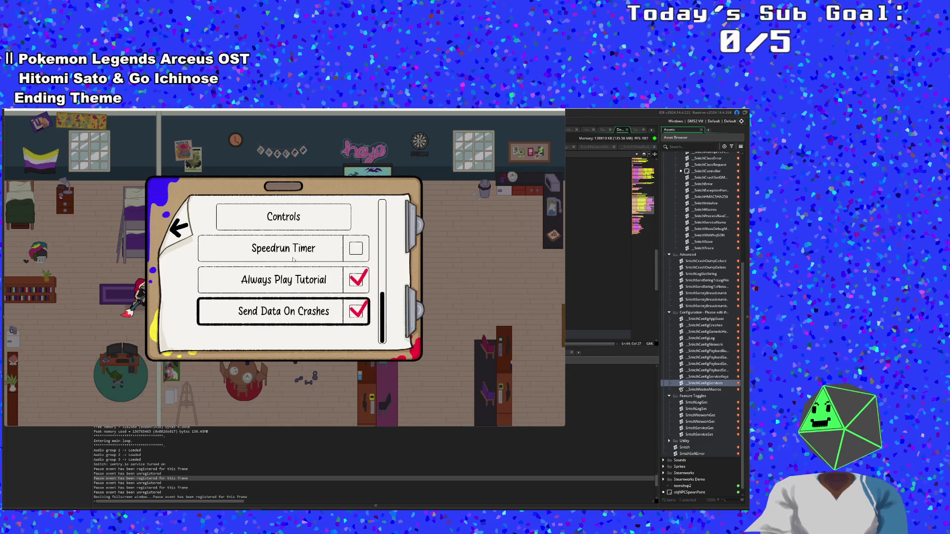
pyautogui.press('Return')
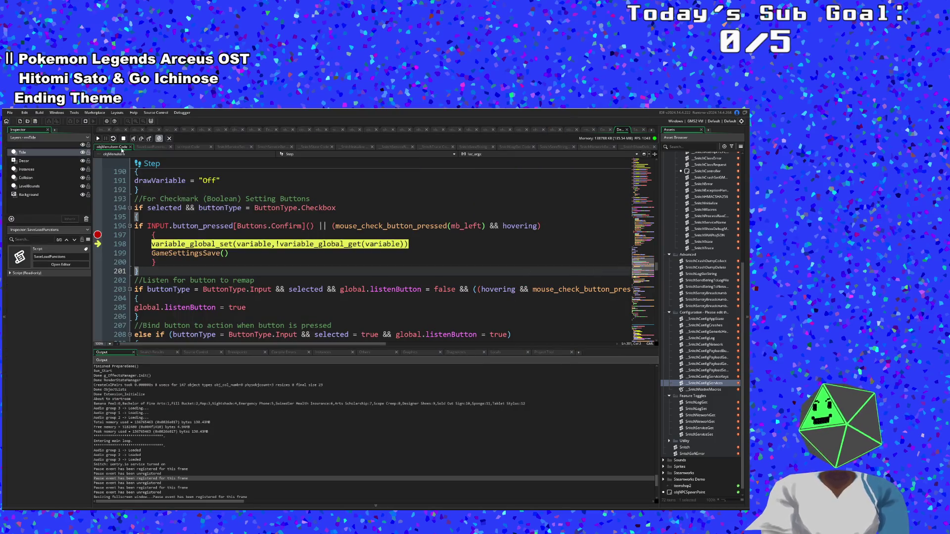
# Resume, minimize the game, and remove the line 64 breakpoint.
pyautogui.click(99, 139)
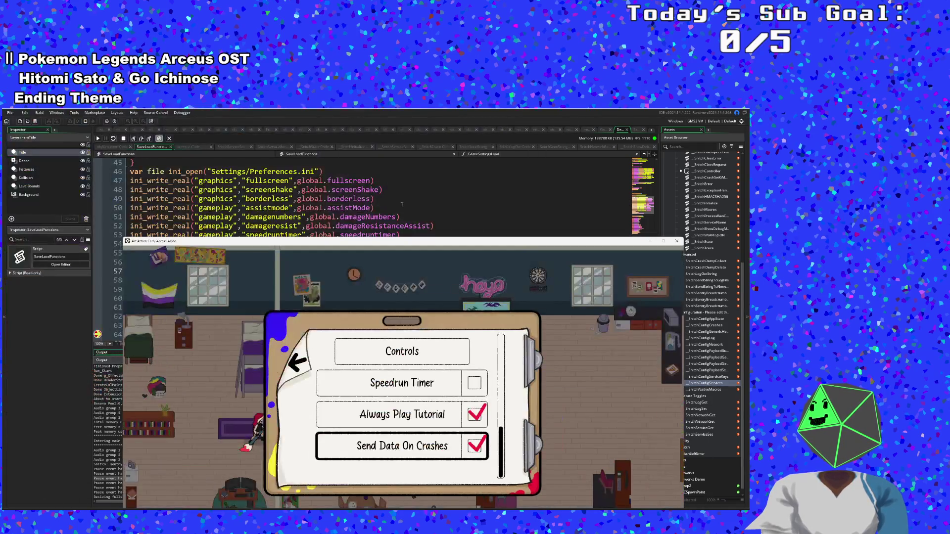
pyautogui.click(650, 242)
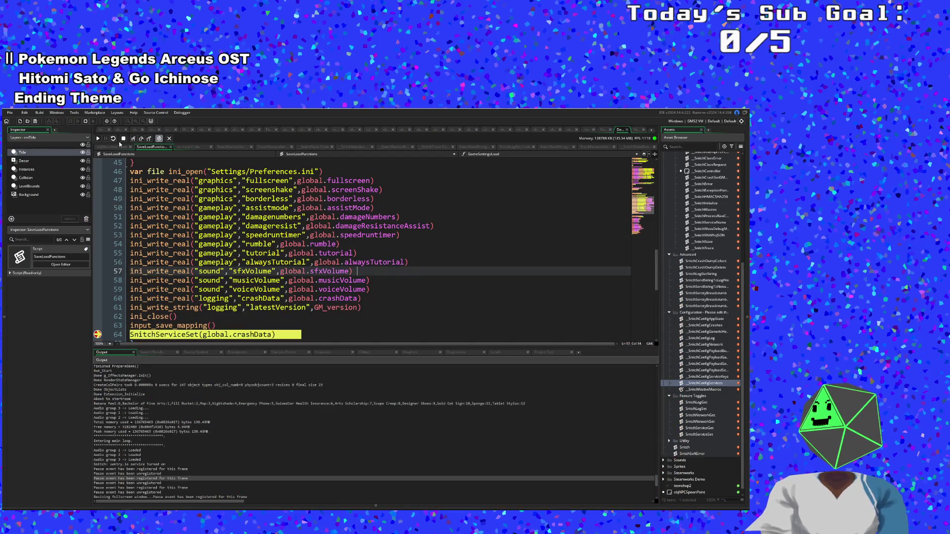
pyautogui.click(98, 334)
pyautogui.click(98, 139)
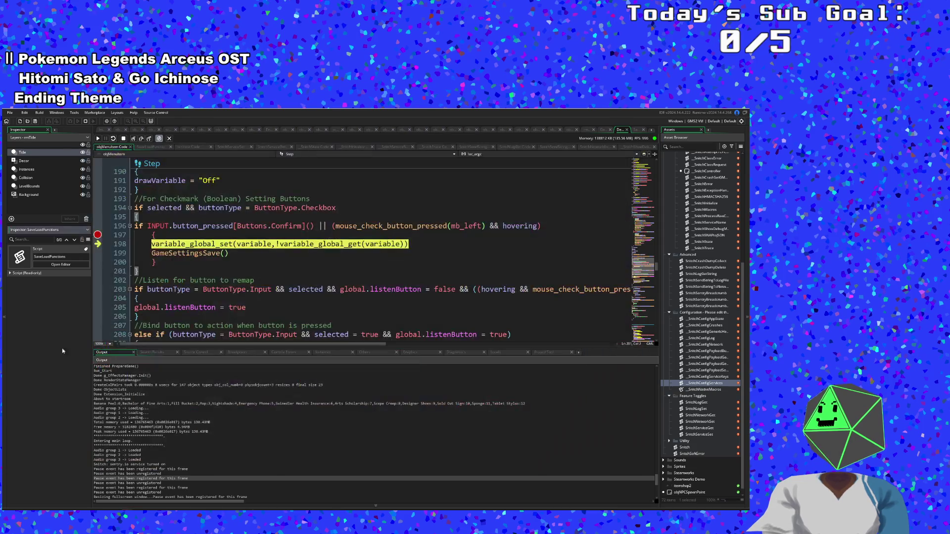
# Retest the Send Data On Crashes toggle and return to the game's settings page.
pyautogui.click(99, 139)
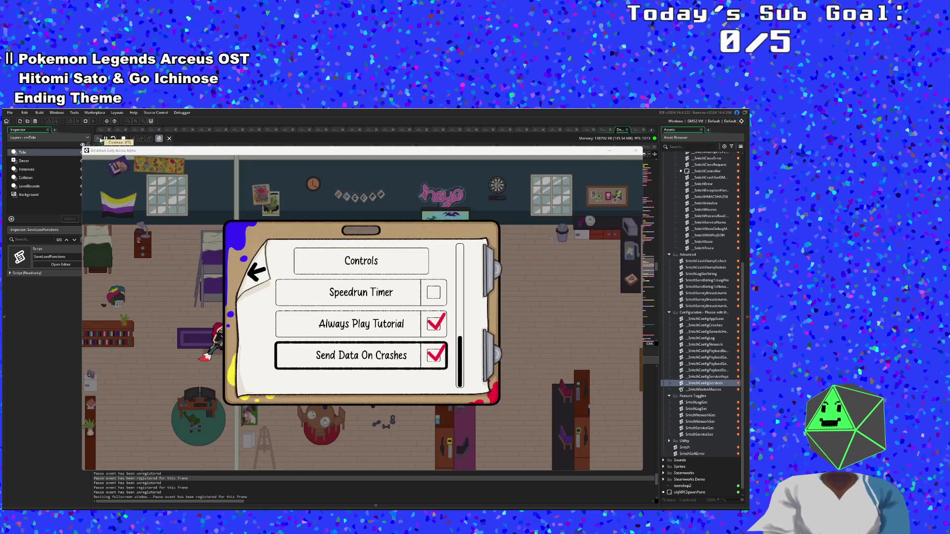
pyautogui.click(236, 381)
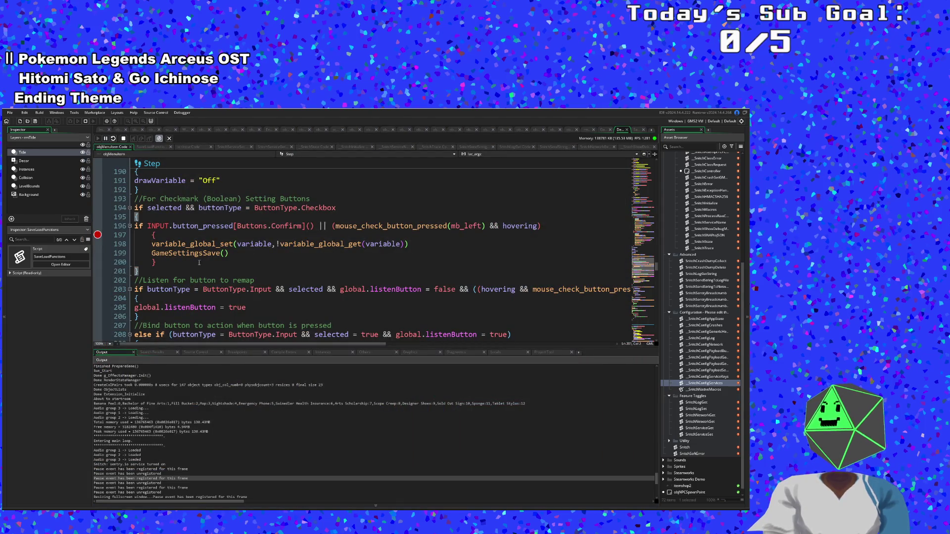
pyautogui.scroll(-10, 184, 424)
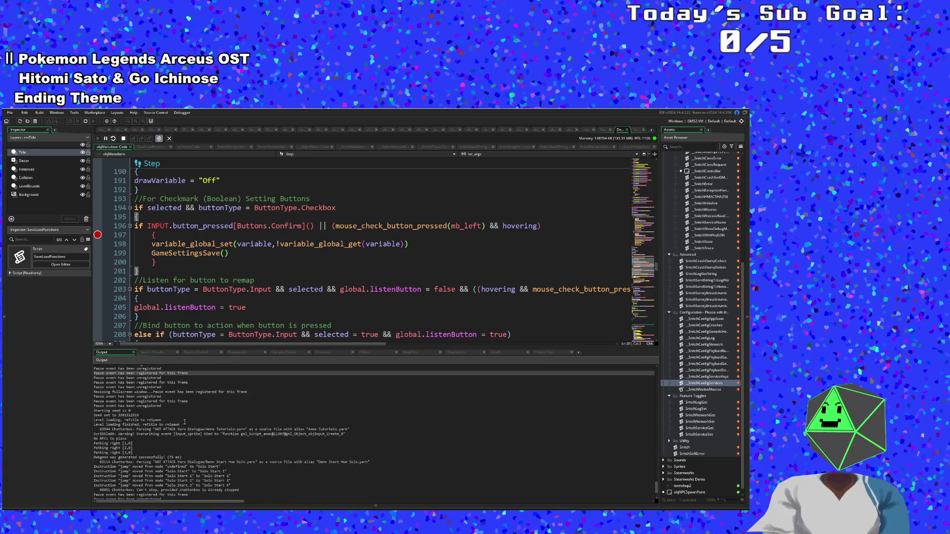
pyautogui.scroll(2, 183, 420)
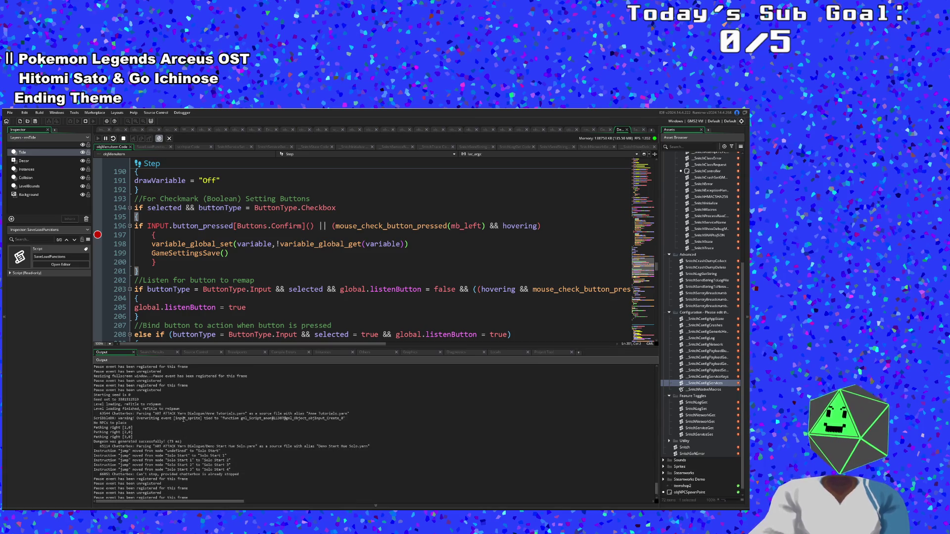
pyautogui.scroll(-2, 184, 420)
pyautogui.scroll(2, 182, 419)
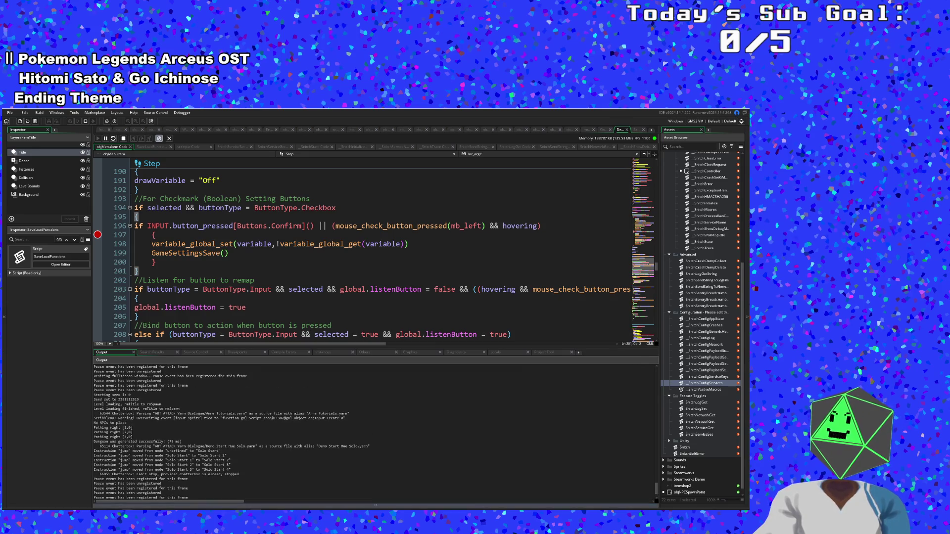
pyautogui.hotkey('alt', 'Tab')
pyautogui.press('Up')
pyautogui.press('Up')
pyautogui.press('Up')
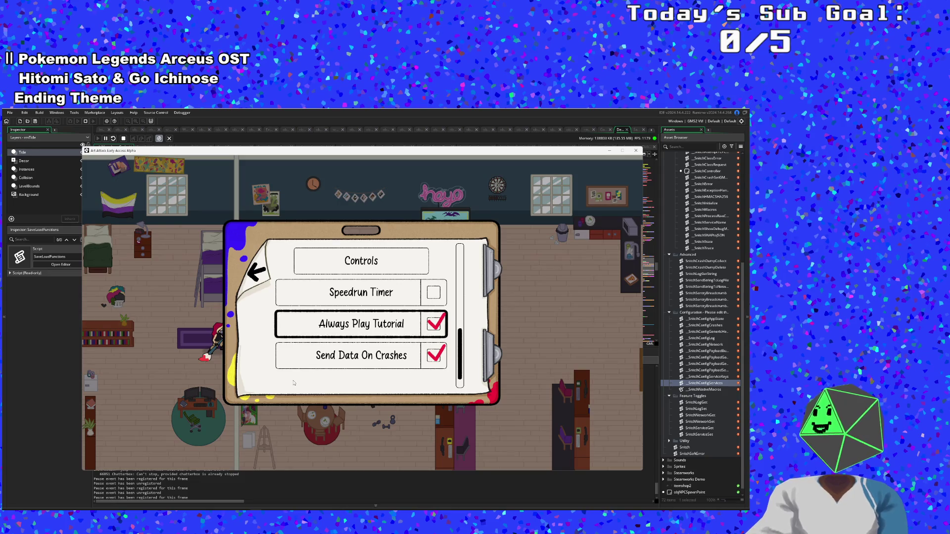
# Tick Speedrun Timer and continue past the checkbox-toggle breakpoint.
pyautogui.press('Down')
pyautogui.press('Up')
pyautogui.press('Up')
pyautogui.press('Up')
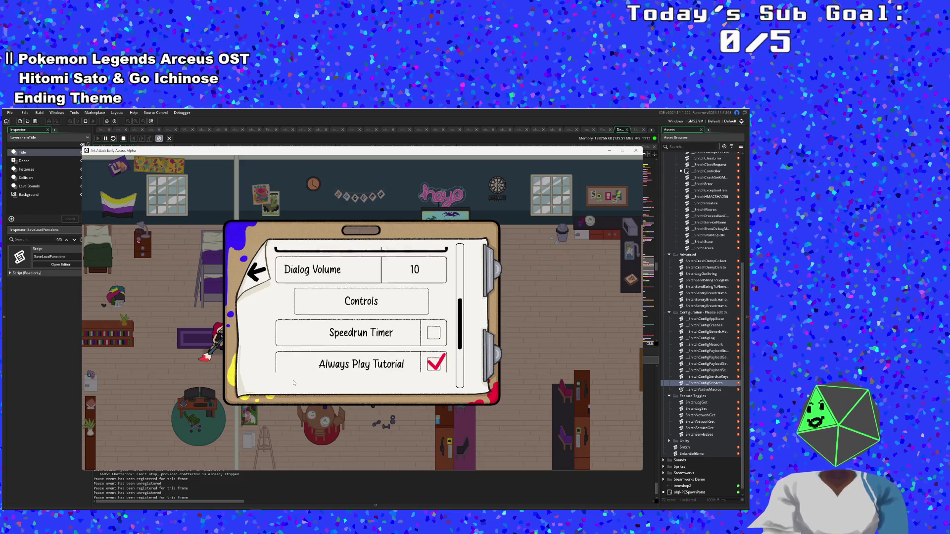
pyautogui.press('Down')
pyautogui.press('Down')
pyautogui.press('Down')
pyautogui.press('Down')
pyautogui.press('Up')
pyautogui.press('Down')
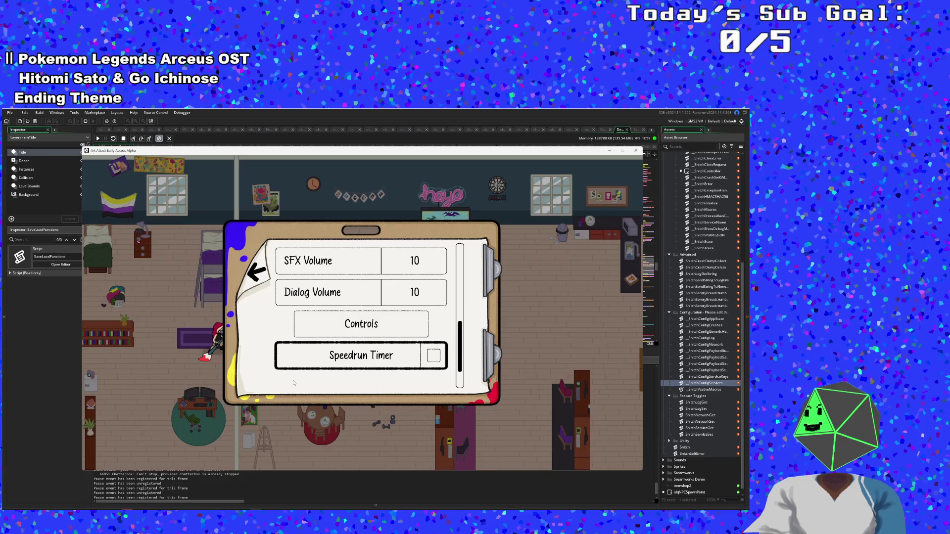
pyautogui.press('Return')
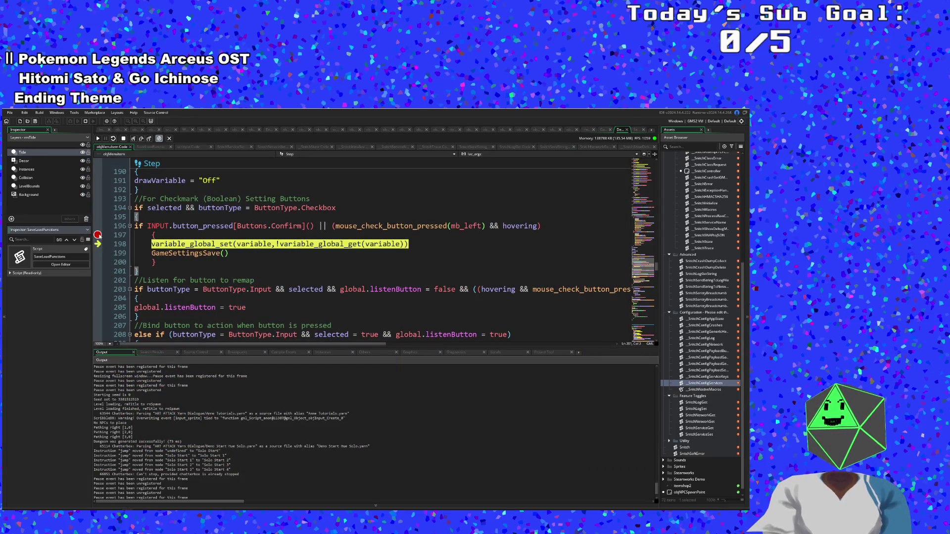
pyautogui.click(98, 139)
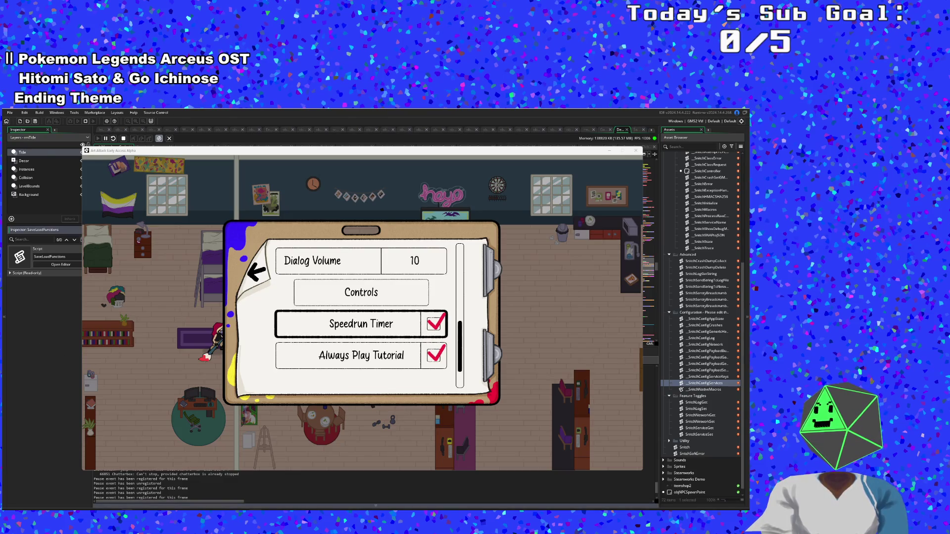
# Toggle another checkbox, resume past its breakpoint, and open the Controls bindings page.
pyautogui.press('Return')
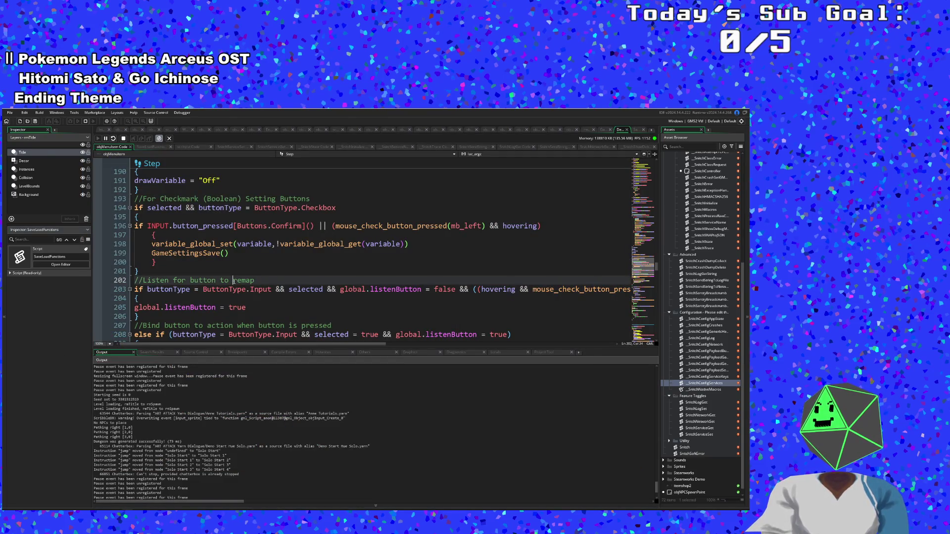
pyautogui.scroll(-8, 229, 297)
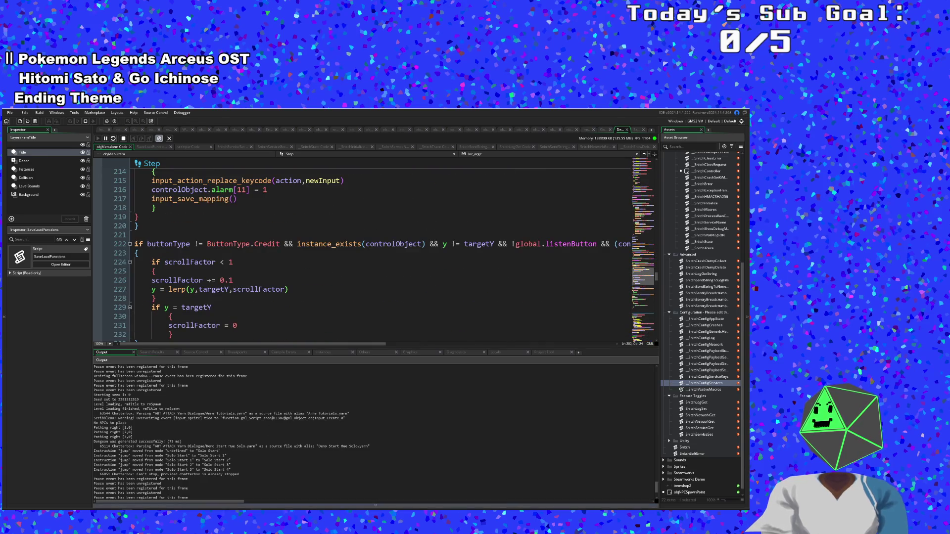
pyautogui.press('F5')
pyautogui.press('Down')
pyautogui.press('Down')
pyautogui.press('Down')
pyautogui.press('Down')
pyautogui.press('Up')
pyautogui.press('Up')
pyautogui.press('Up')
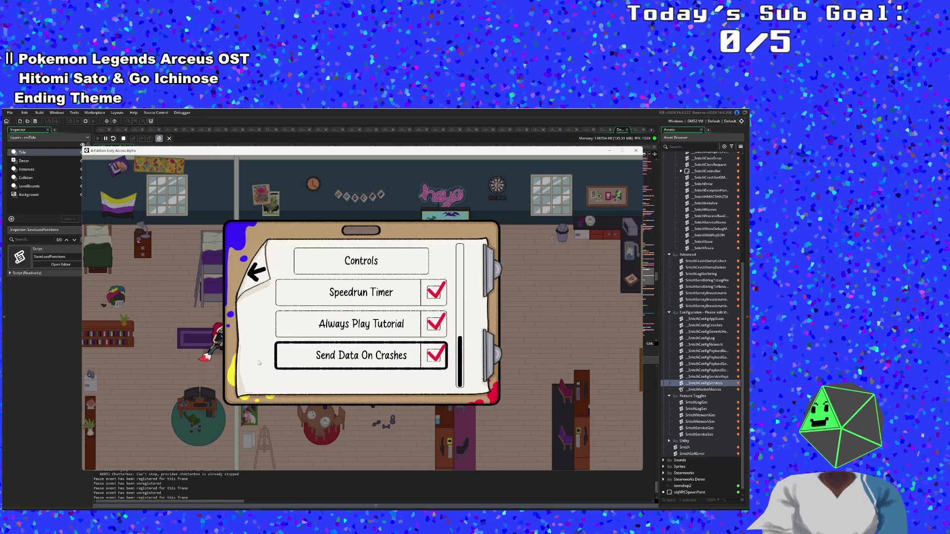
pyautogui.press('Up')
pyautogui.press('Up')
pyautogui.press('Up')
pyautogui.press('Return')
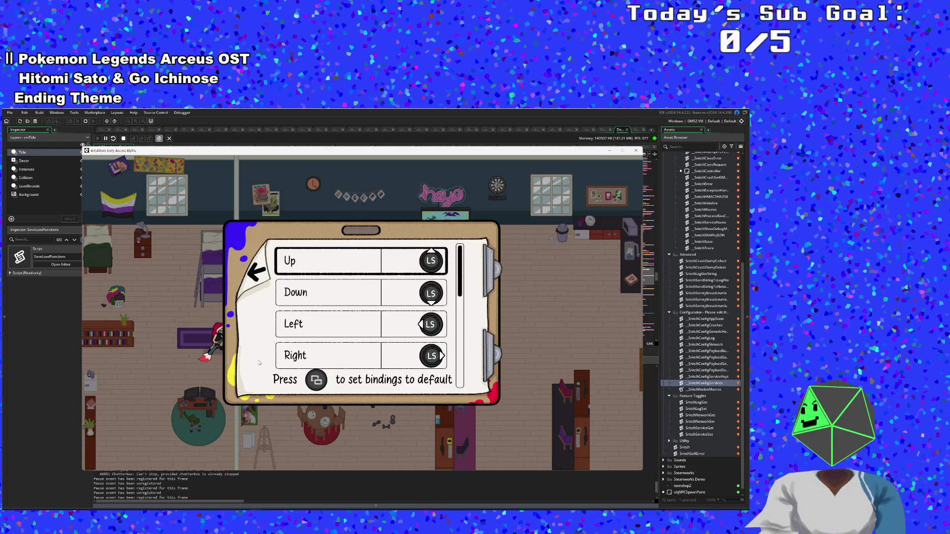
# Play on to the pause menu, close the game, and place the caret on line 224.
pyautogui.press('Escape')
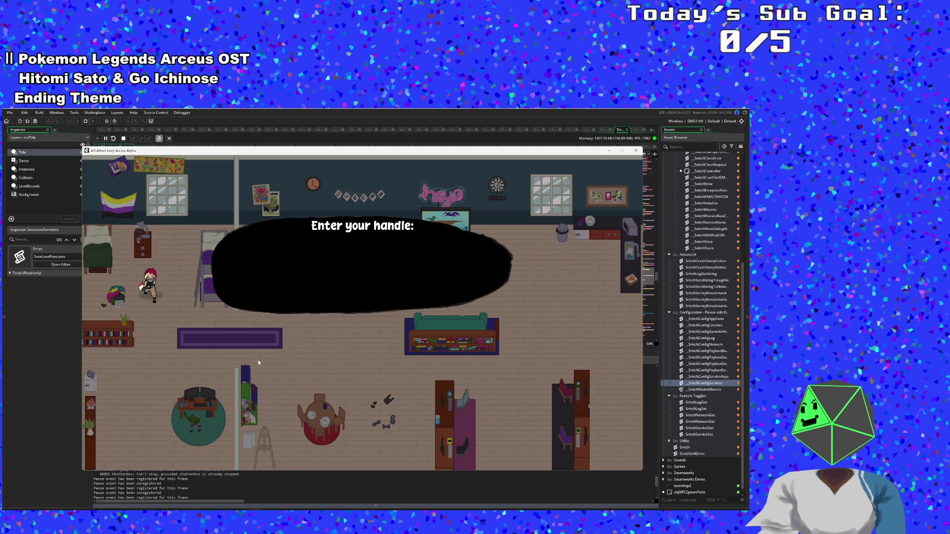
pyautogui.press('Escape')
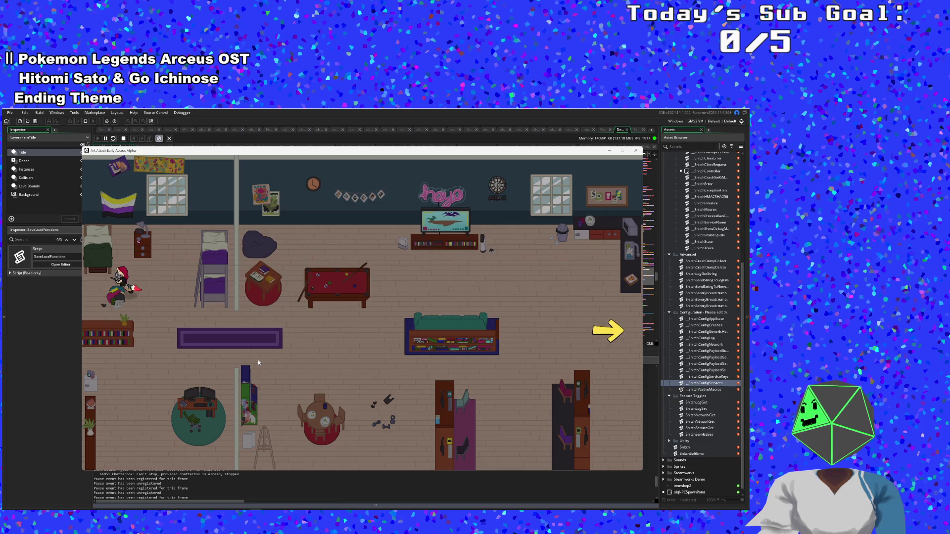
pyautogui.press('Escape')
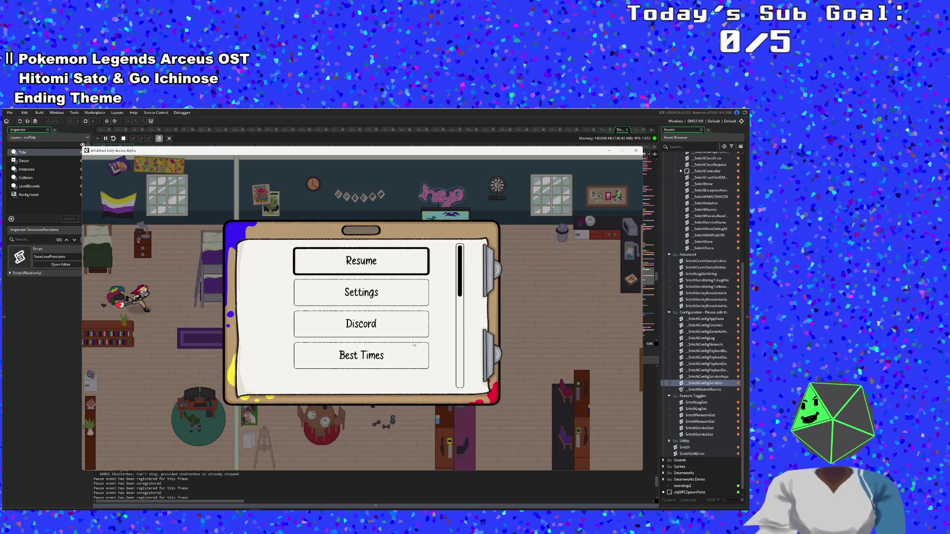
pyautogui.click(635, 150)
pyautogui.click(450, 260)
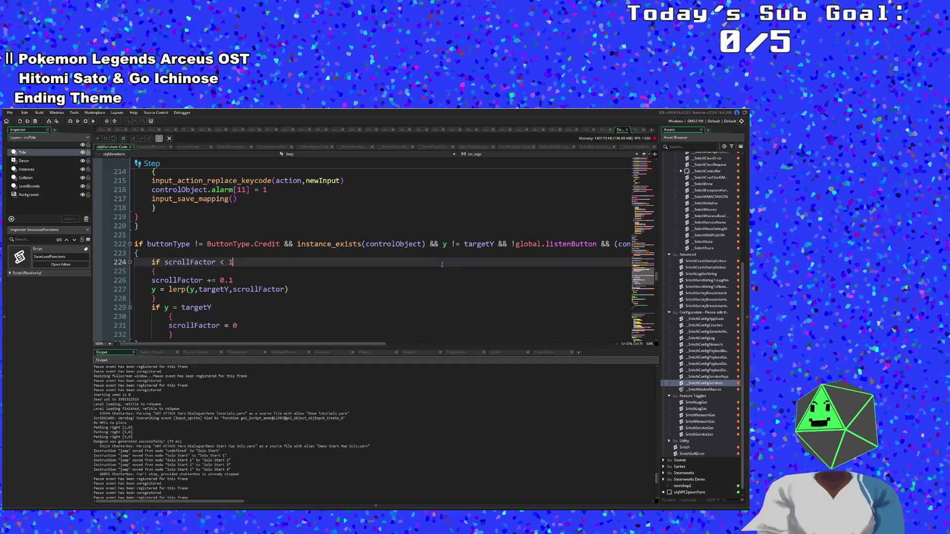
pyautogui.hotkey('ctrl', 't')
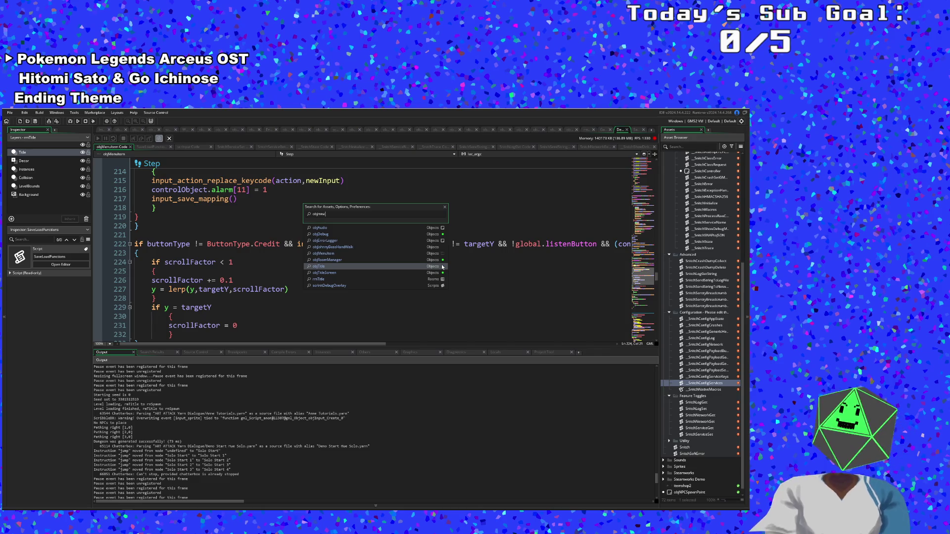
# Search for 'objRoom' and open objRoomManager's code.
pyautogui.press('BackSpace')
pyautogui.press('BackSpace')
pyautogui.press('BackSpace')
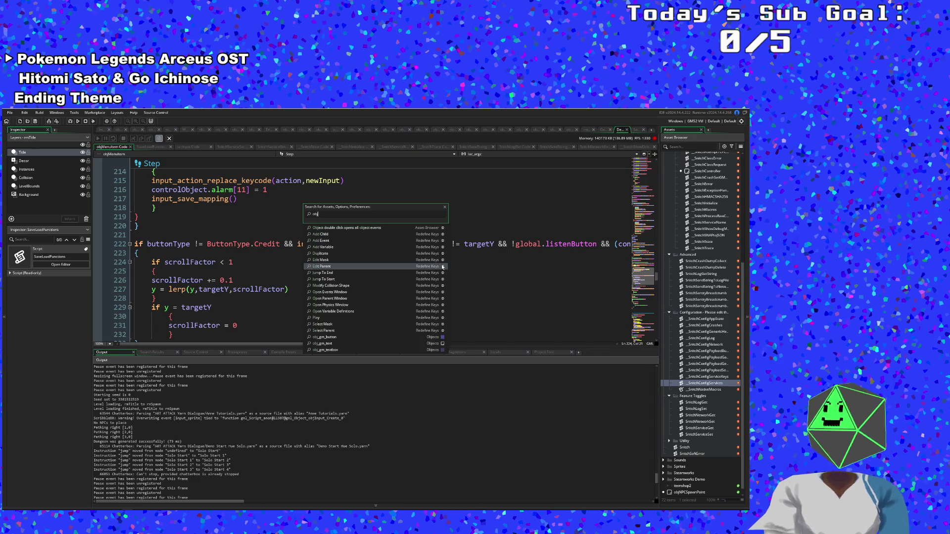
pyautogui.write('R')
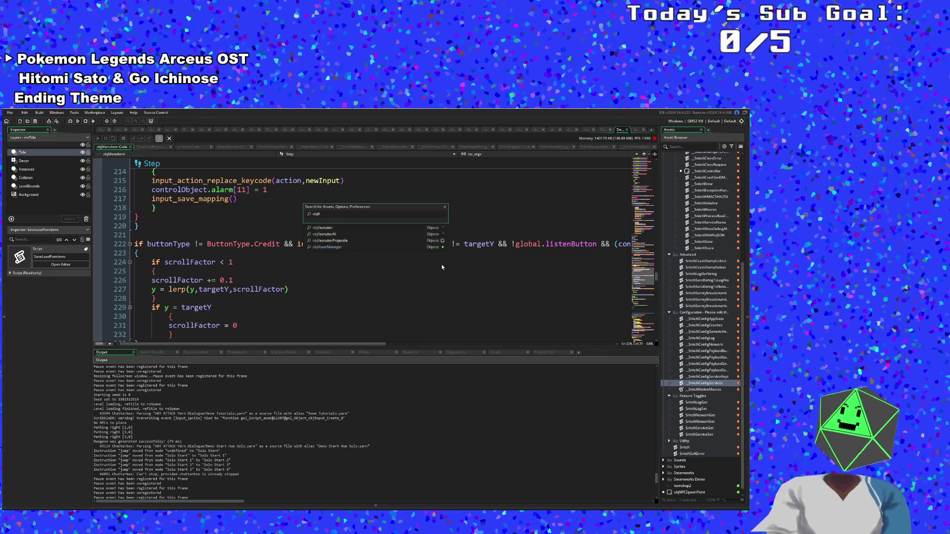
pyautogui.write('oomma')
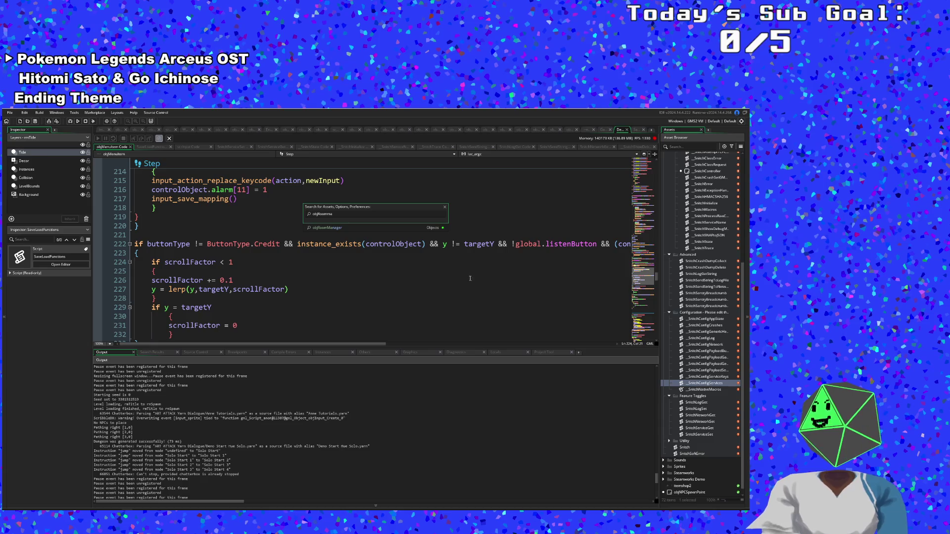
pyautogui.press('Return')
# Scroll up to User Event 0 and focus the with(PLAYER) block and global.tutorial = 4 line.
pyautogui.scroll(20, 369, 264)
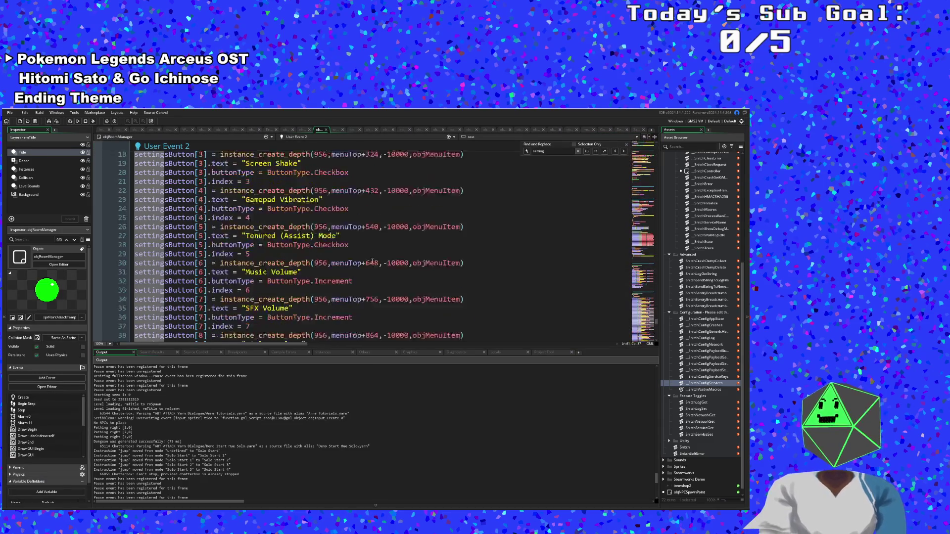
pyautogui.scroll(-5, 380, 253)
pyautogui.scroll(-15, 380, 252)
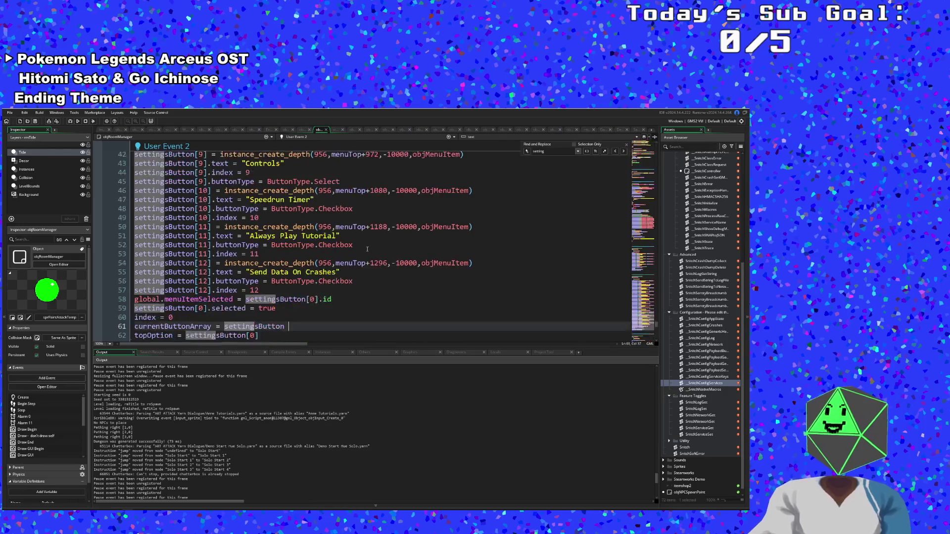
pyautogui.scroll(-3, 366, 249)
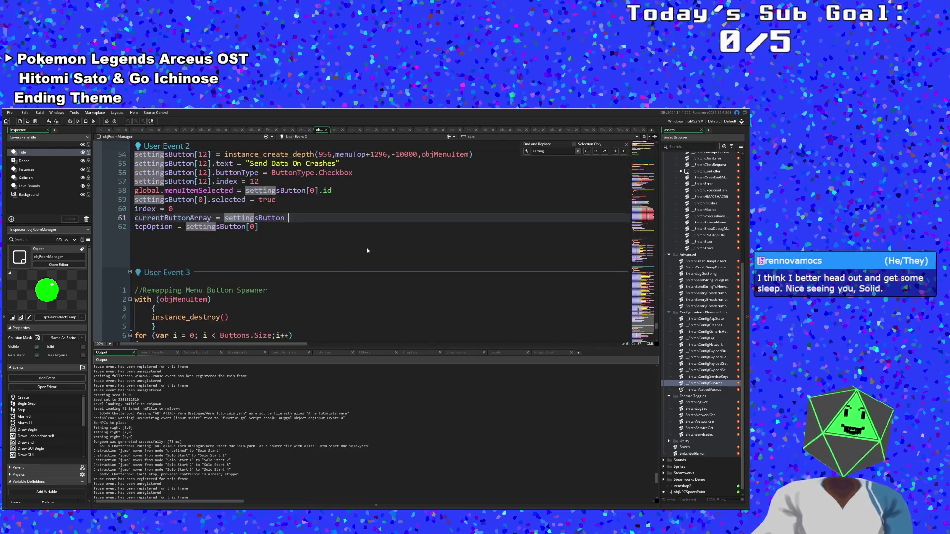
pyautogui.scroll(10, 367, 247)
pyautogui.scroll(15, 366, 247)
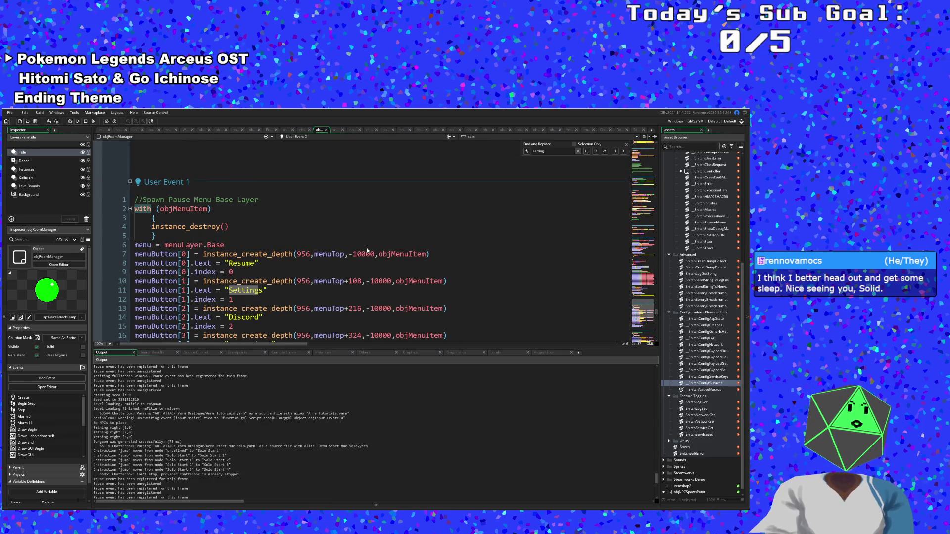
pyautogui.scroll(5, 355, 261)
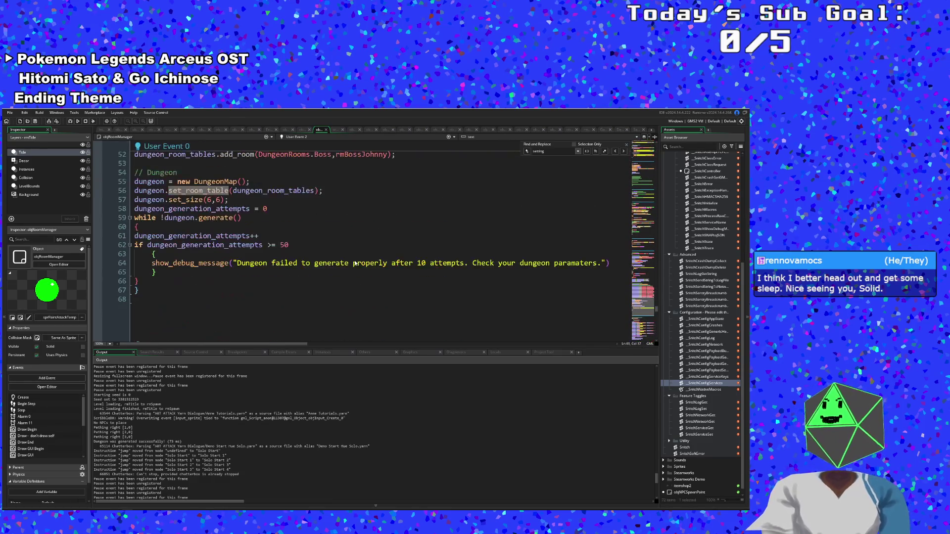
pyautogui.scroll(-2, 330, 272)
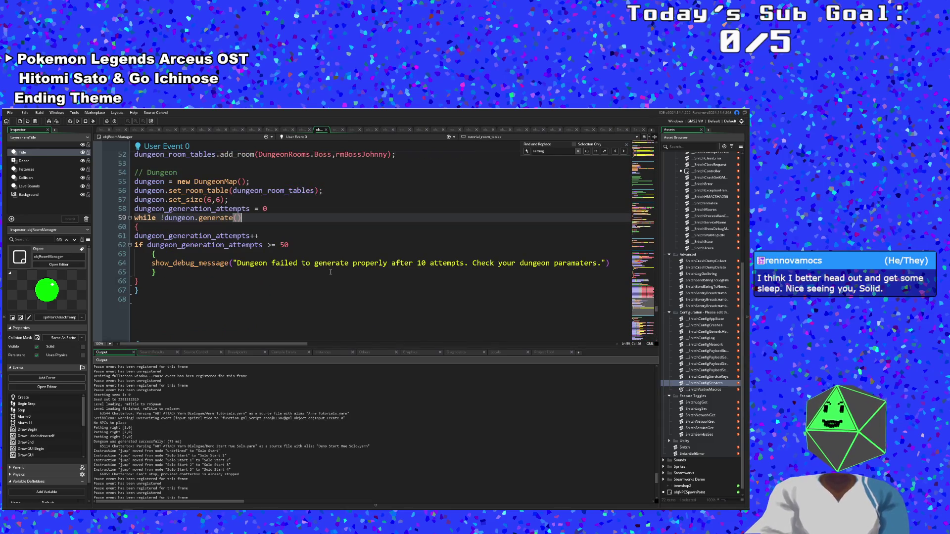
pyautogui.scroll(2, 330, 272)
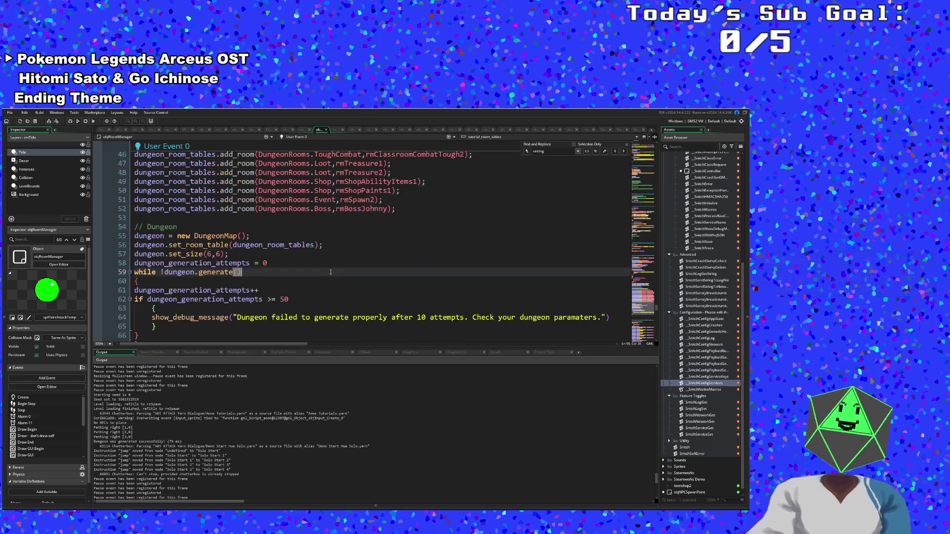
pyautogui.scroll(2, 330, 272)
pyautogui.scroll(-4, 331, 272)
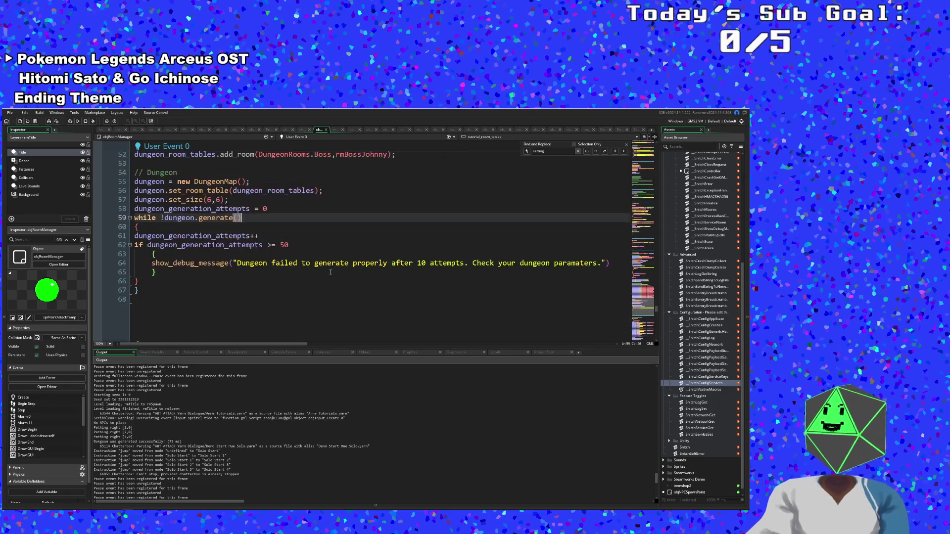
pyautogui.scroll(12, 330, 272)
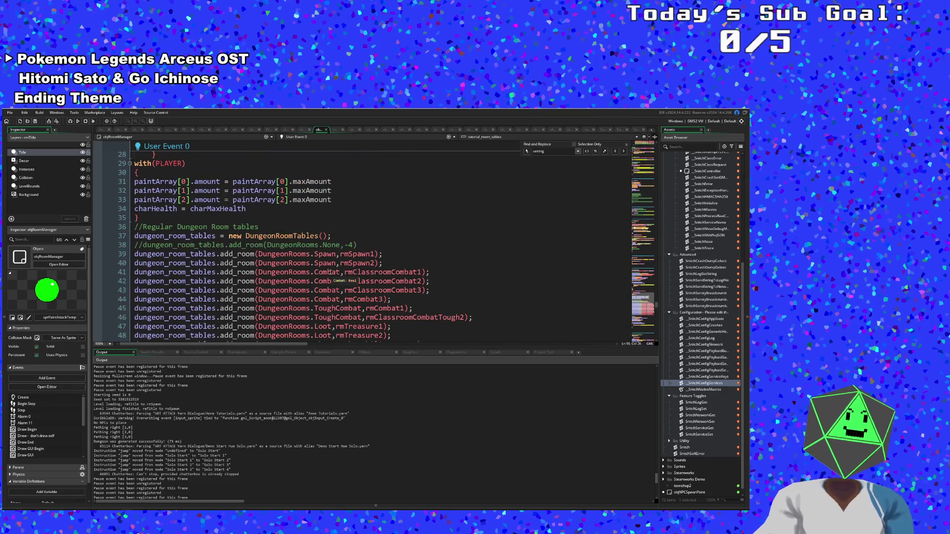
pyautogui.scroll(2, 331, 275)
pyautogui.scroll(-2, 331, 275)
pyautogui.click(330, 276)
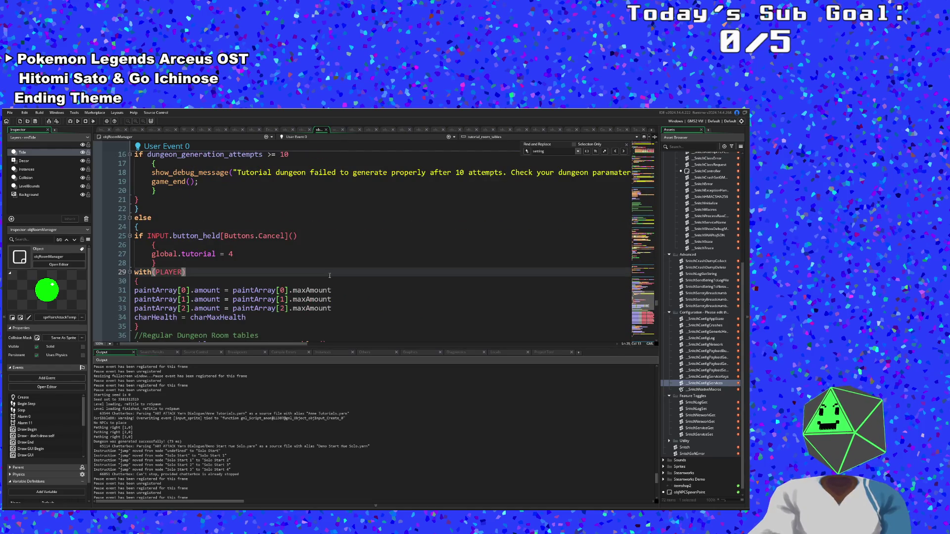
pyautogui.click(251, 257)
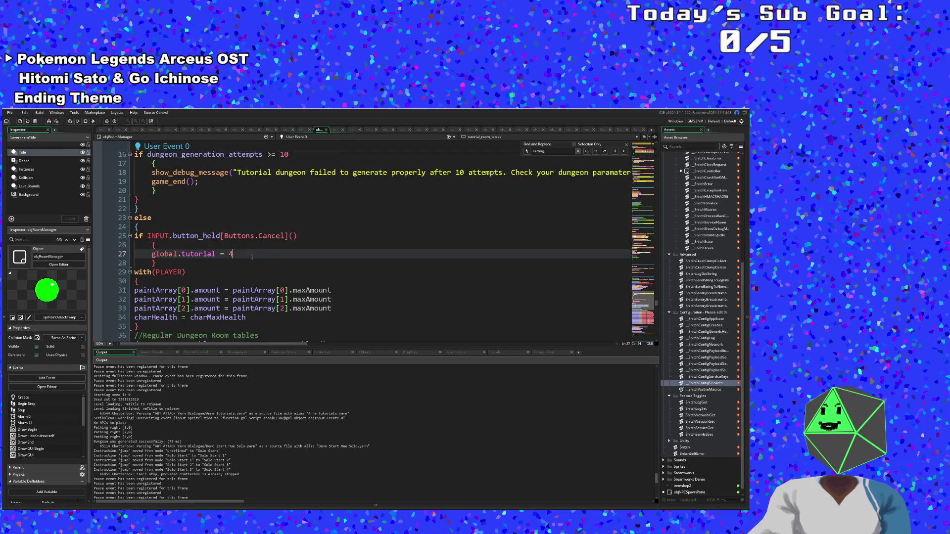
# Locate the Cancel if-block's bounds inside User Event 0's else branch.
pyautogui.click(162, 260)
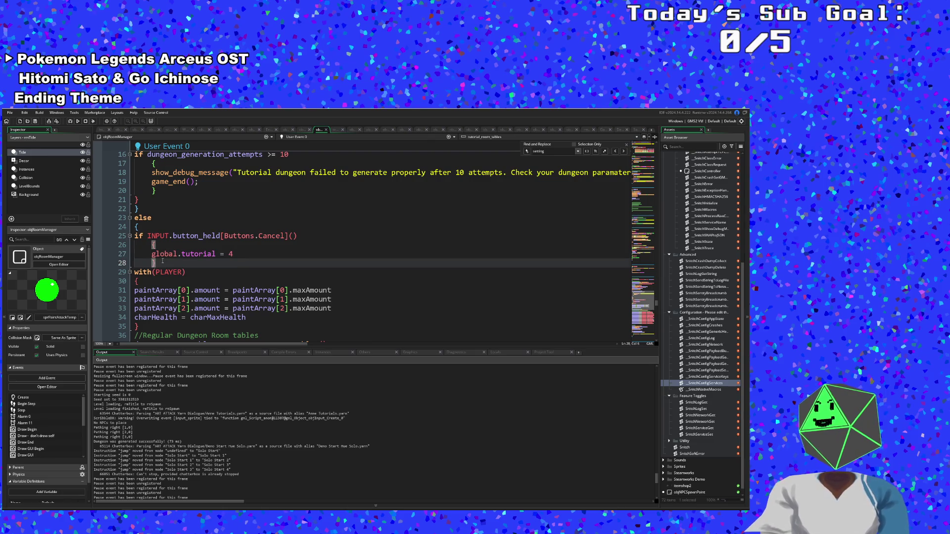
pyautogui.scroll(2, 162, 261)
pyautogui.scroll(-2, 161, 301)
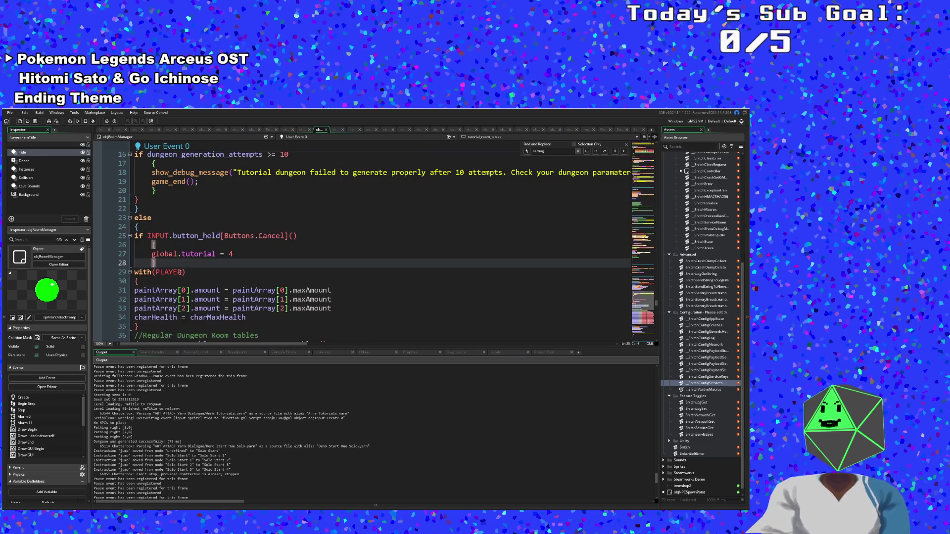
pyautogui.click(139, 228)
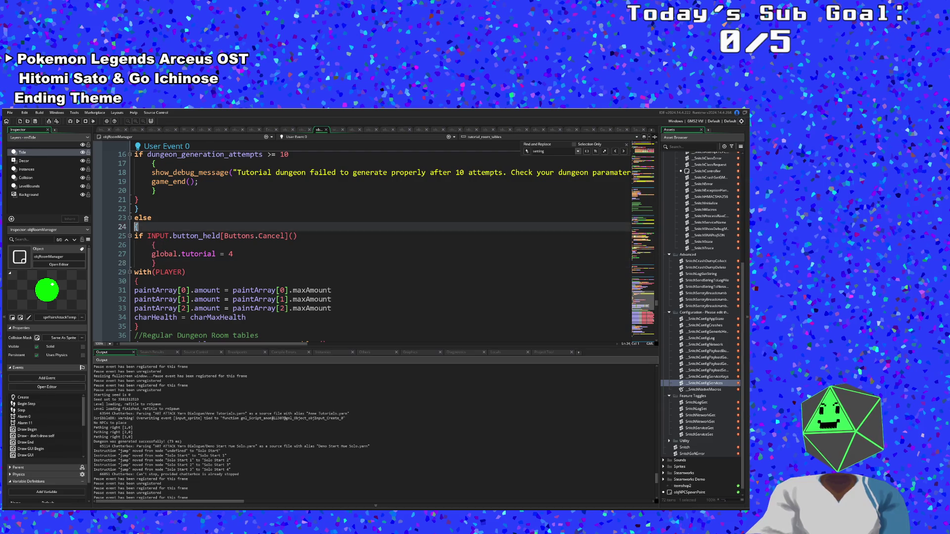
pyautogui.scroll(-4, 165, 253)
pyautogui.scroll(4, 165, 254)
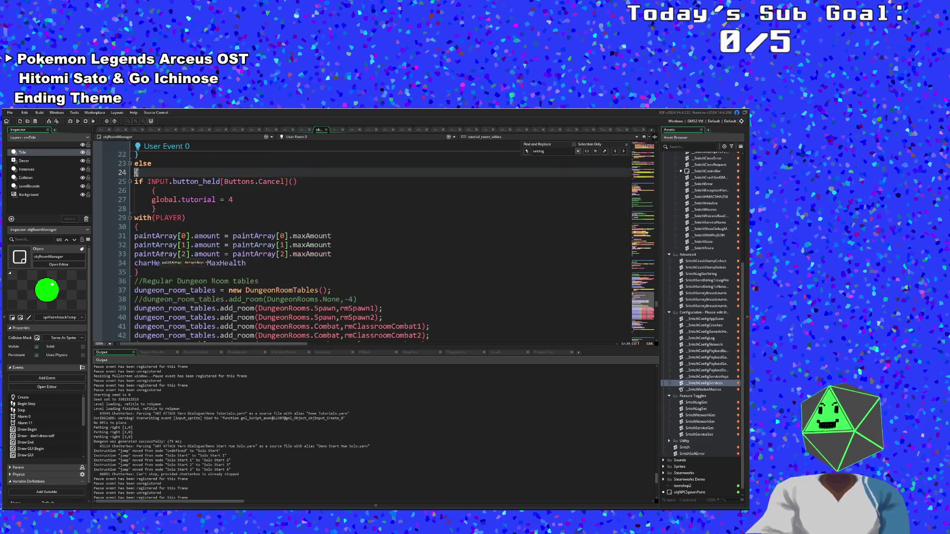
# Select lines 25–28, the Cancel-held global.tutorial = 4 check, and delete them.
pyautogui.moveTo(165, 265); pyautogui.dragTo(121, 239)
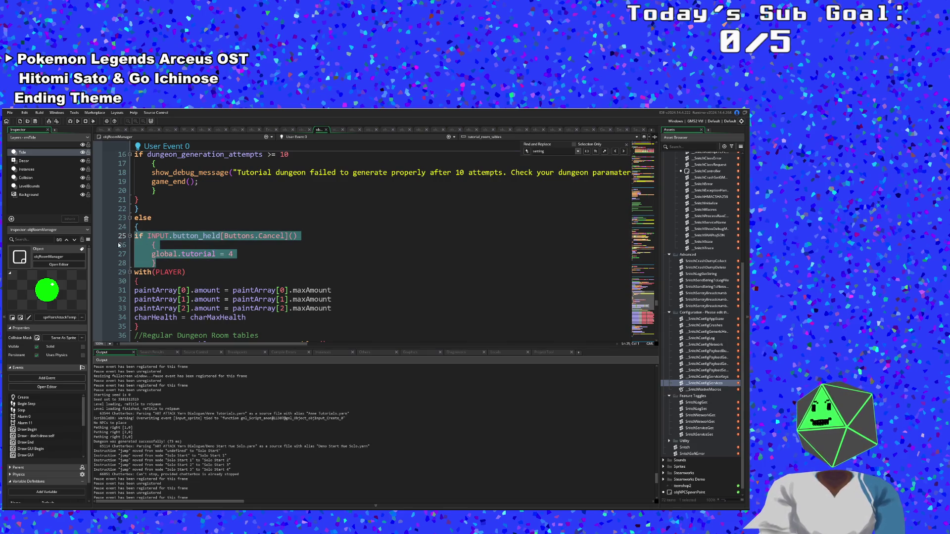
pyautogui.press('Delete')
pyautogui.scroll(-2, 162, 254)
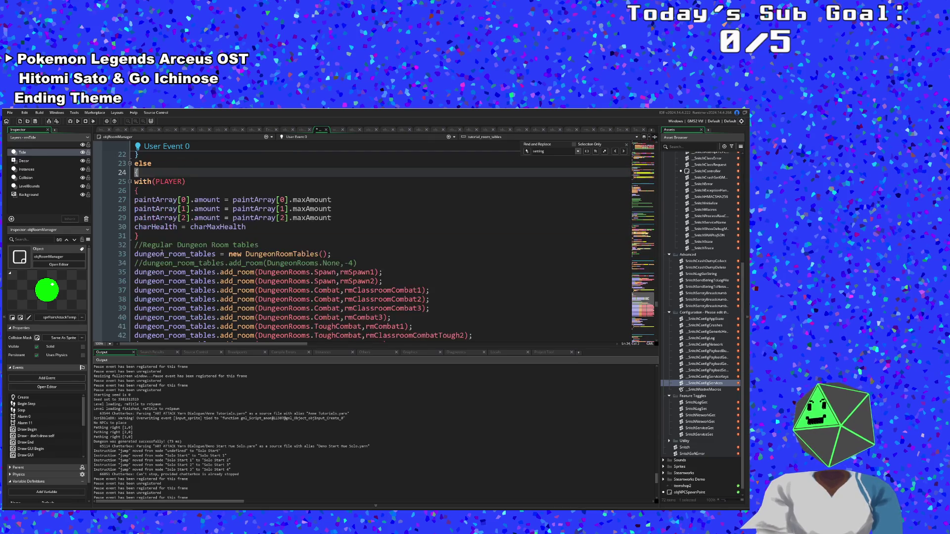
pyautogui.scroll(4, 161, 253)
pyautogui.scroll(-2, 161, 252)
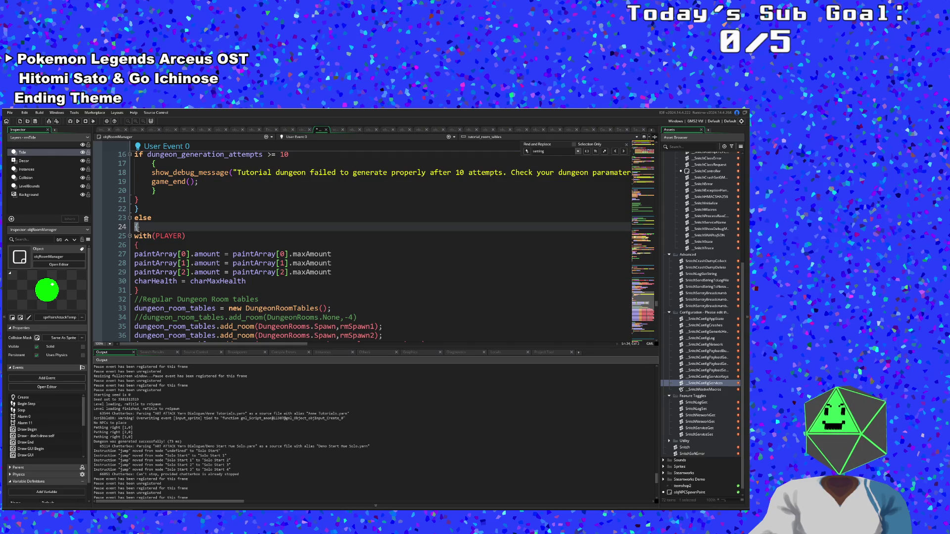
pyautogui.scroll(-8, 142, 236)
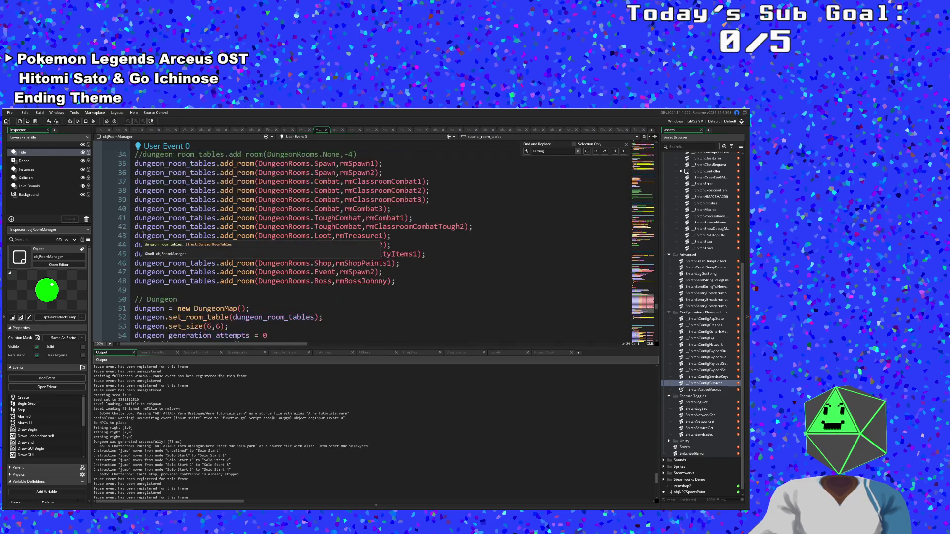
pyautogui.scroll(-2, 143, 237)
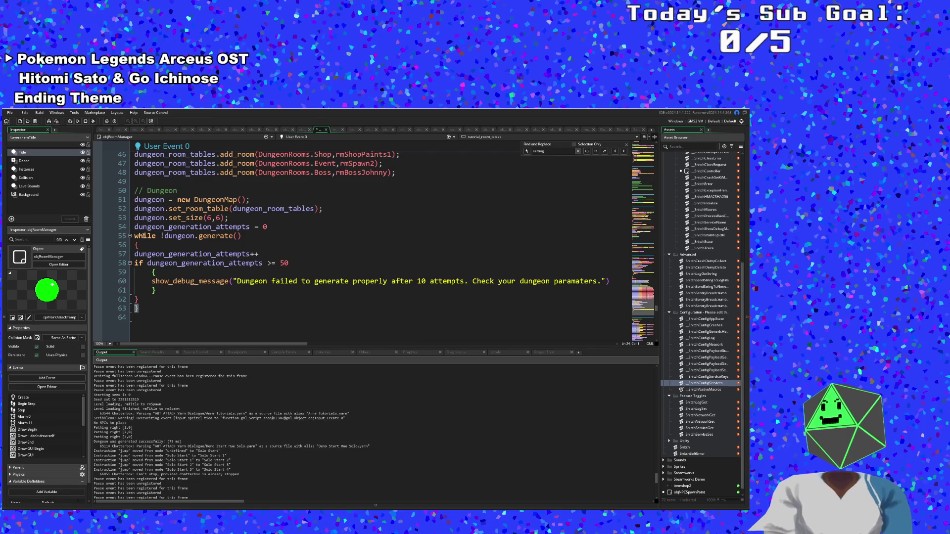
pyautogui.scroll(-6, 142, 236)
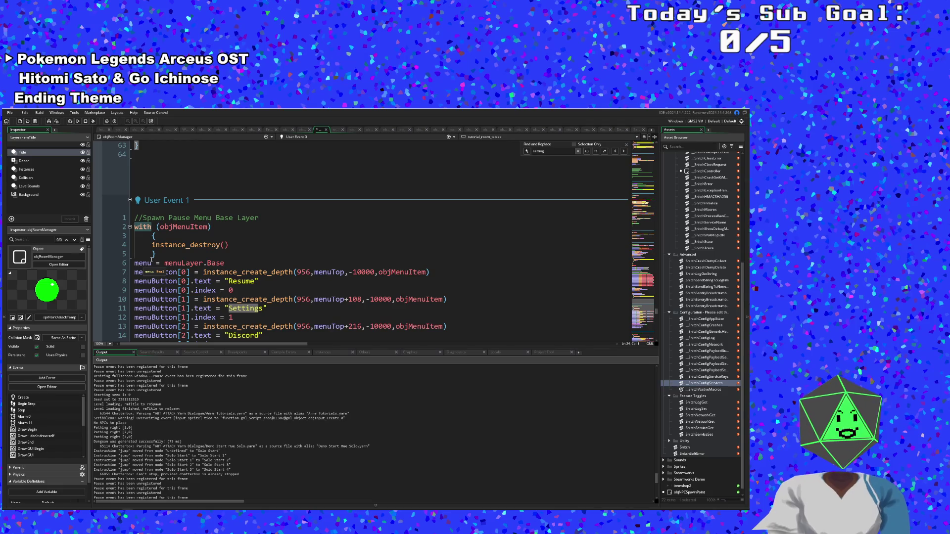
# Scroll into the settings buttons code, focusing the Damage Numbers button's index line.
pyautogui.scroll(-4, 150, 264)
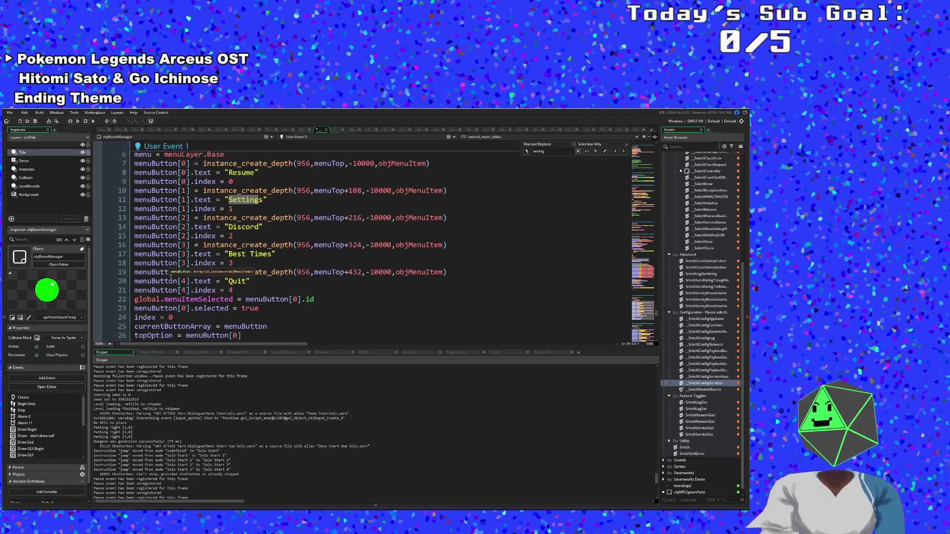
pyautogui.moveTo(201, 276)
pyautogui.scroll(-2, 201, 275)
pyautogui.scroll(2, 201, 275)
pyautogui.scroll(-7, 201, 275)
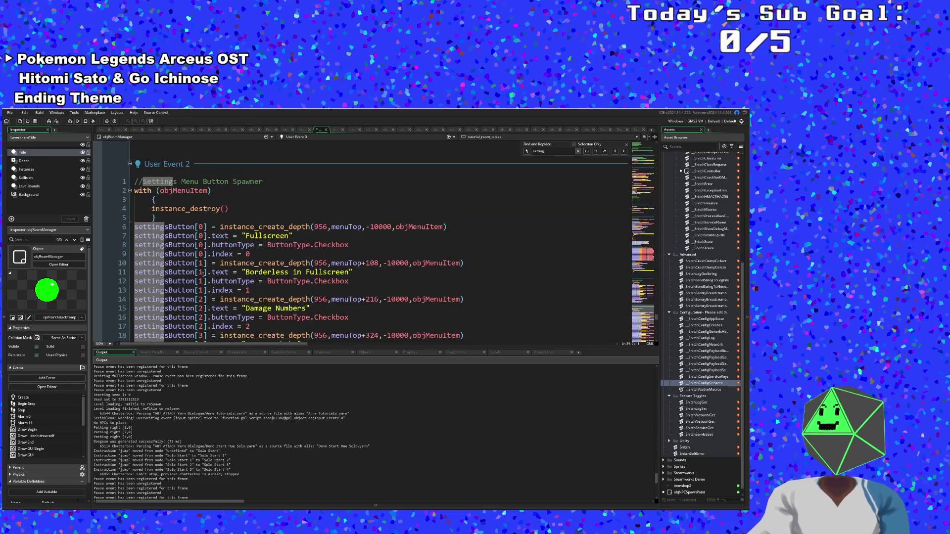
pyautogui.scroll(-2, 203, 274)
pyautogui.click(232, 271)
# Inspect the Controls button's label and its Select type.
pyautogui.scroll(-2, 232, 270)
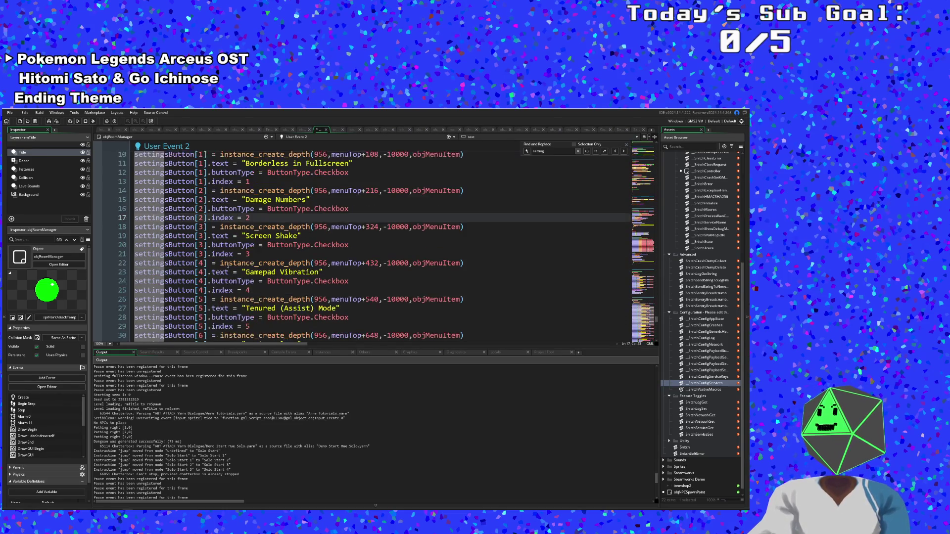
pyautogui.scroll(-3, 263, 263)
pyautogui.scroll(5, 262, 262)
pyautogui.scroll(-6, 265, 258)
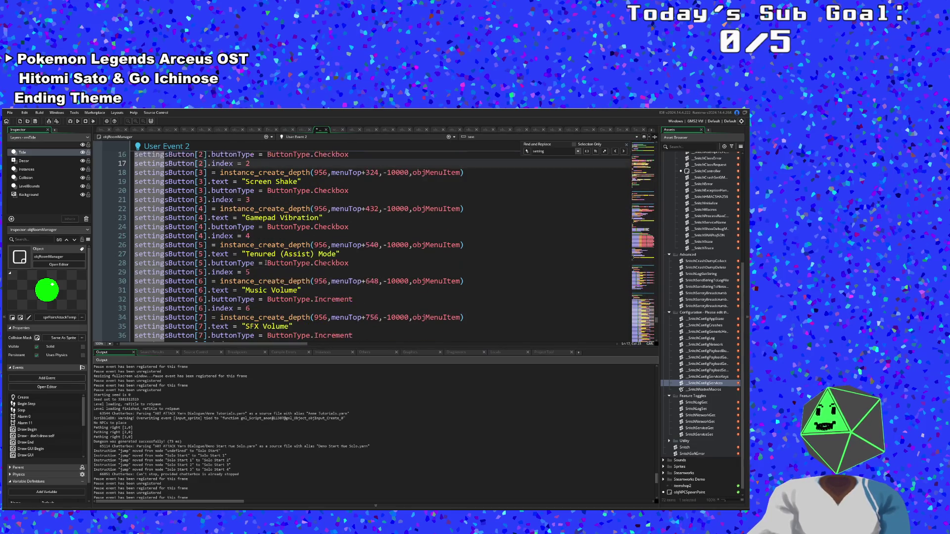
pyautogui.scroll(-2, 265, 259)
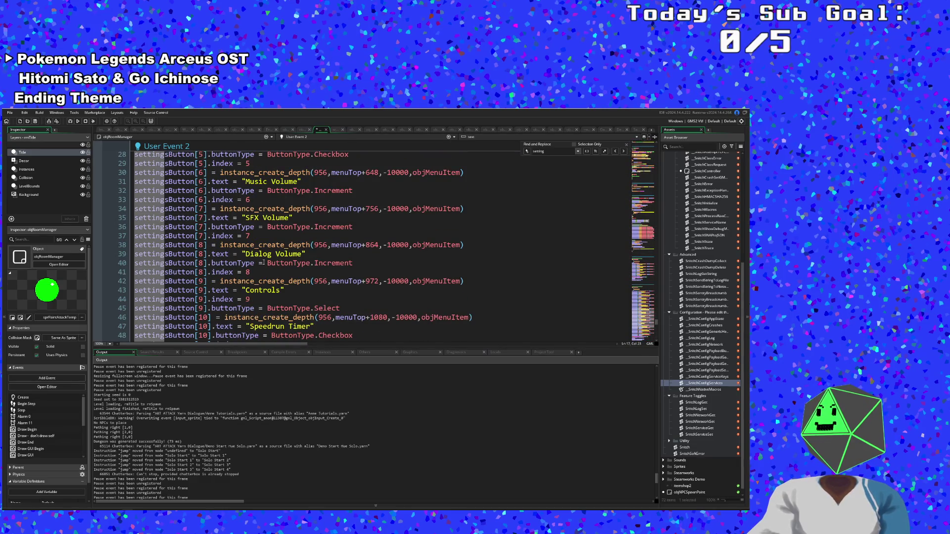
pyautogui.scroll(-2, 261, 266)
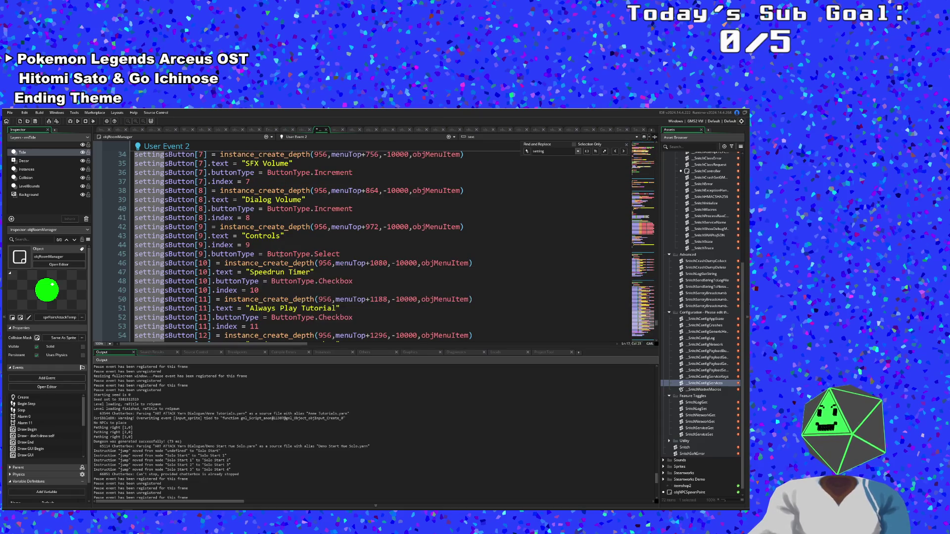
pyautogui.click(280, 238)
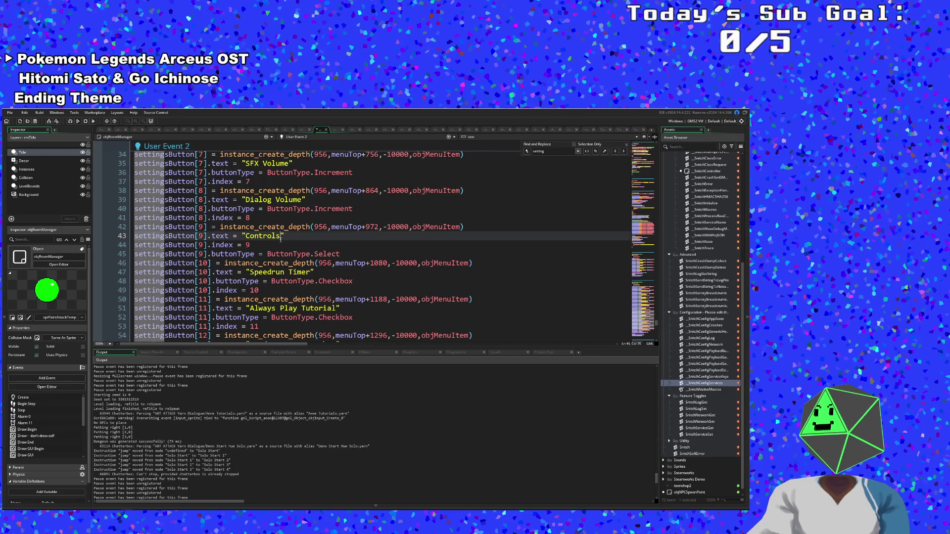
pyautogui.click(335, 256)
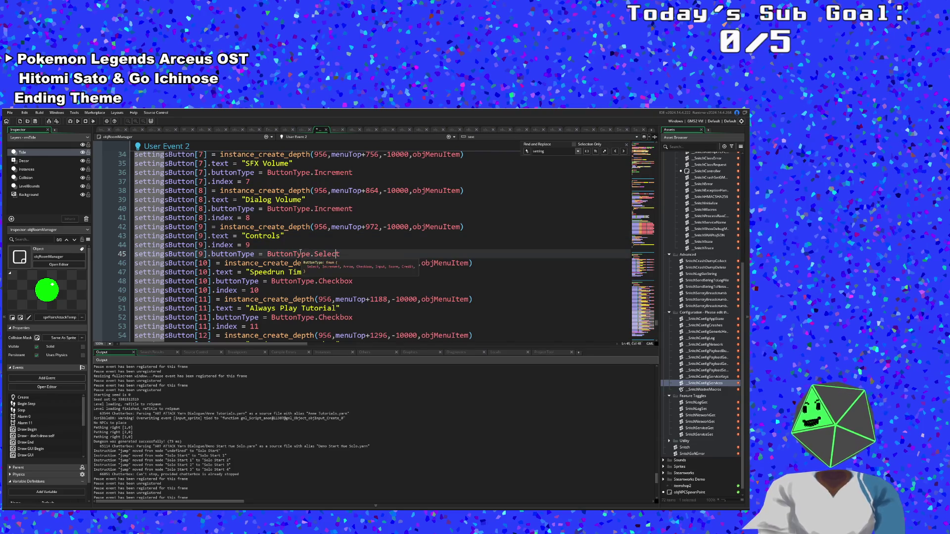
pyautogui.click(268, 236)
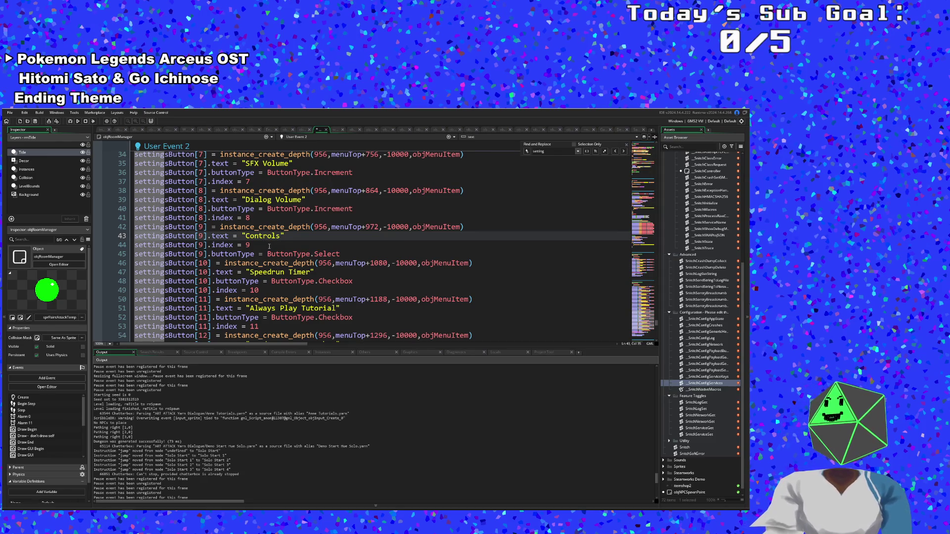
# Scroll to the pause menu base-layer code and the third button's label line.
pyautogui.scroll(20, 262, 252)
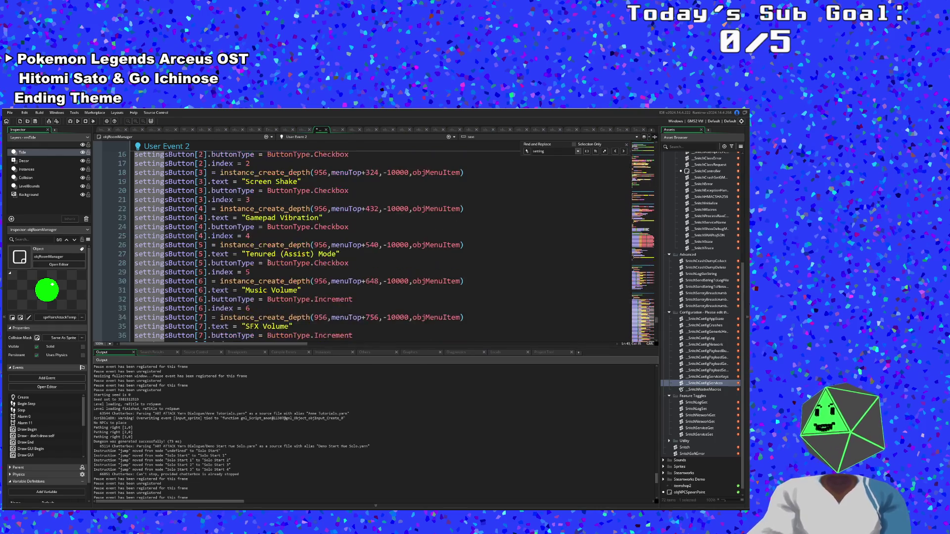
pyautogui.scroll(-10, 269, 266)
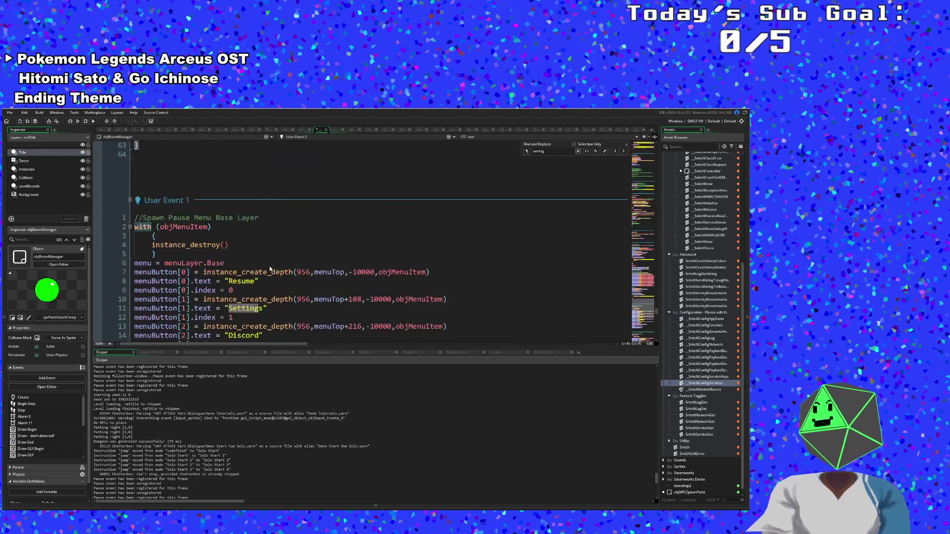
pyautogui.scroll(4, 269, 277)
pyautogui.scroll(2, 269, 279)
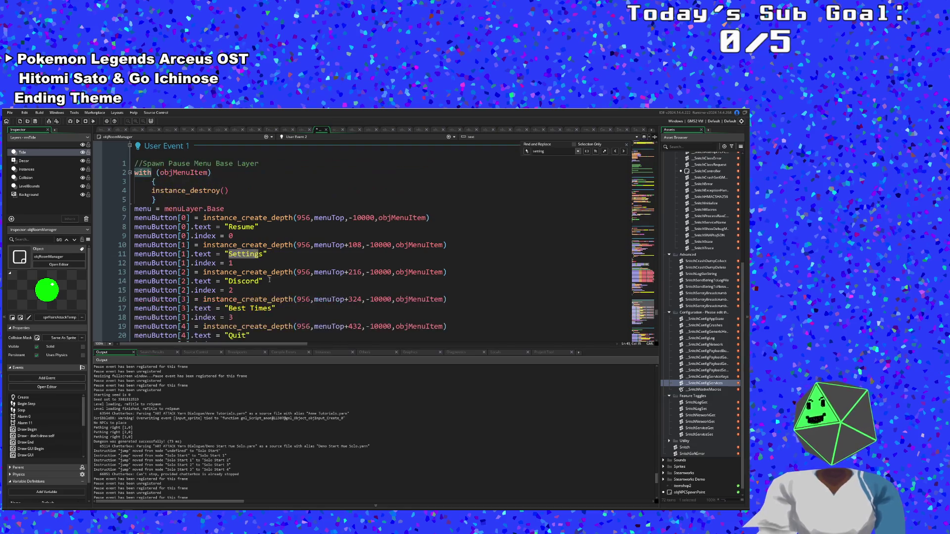
pyautogui.click(270, 281)
# Replace the third pause-menu button label 'Discord' with 'Controls' in User Event 1.
pyautogui.scroll(-2, 268, 279)
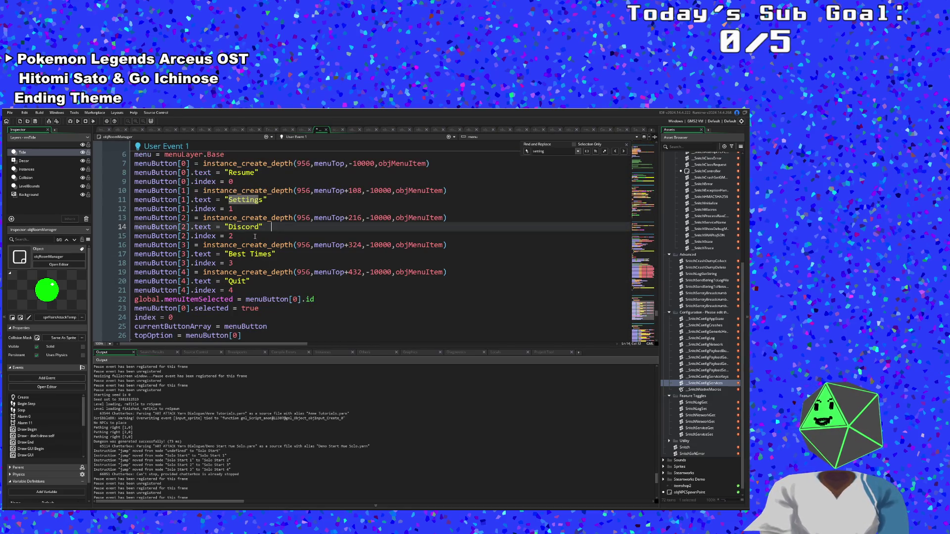
pyautogui.moveTo(259, 229); pyautogui.dragTo(228, 227)
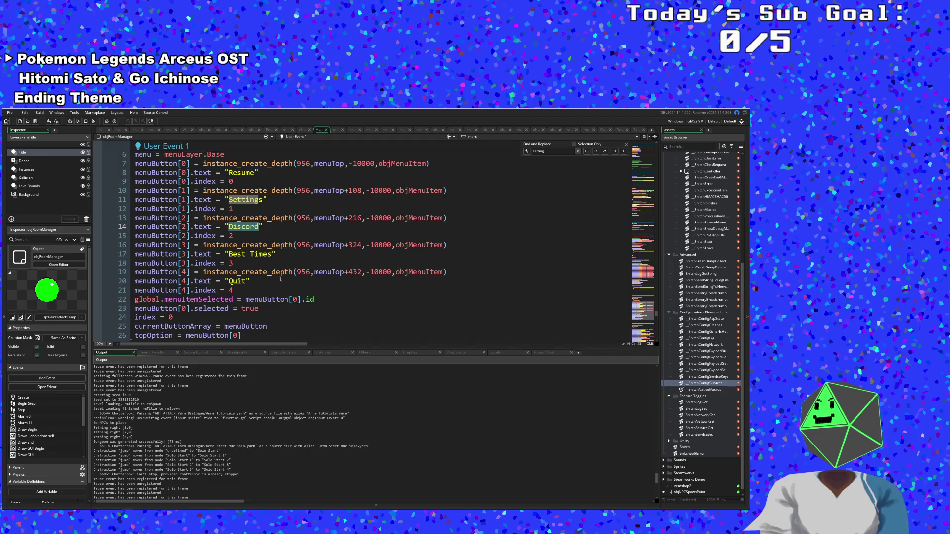
pyautogui.write('Controls')
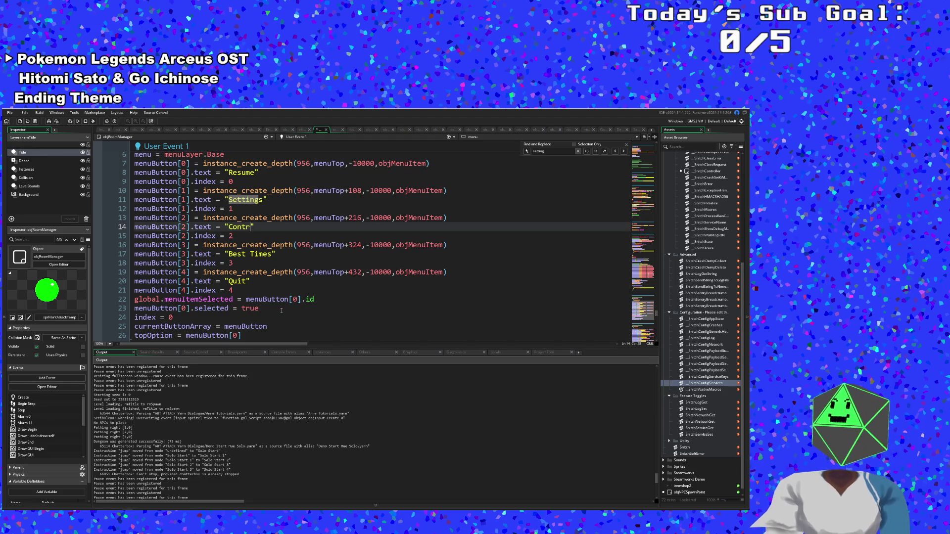
# Scroll through the settings buttons code down to the index reset line and back up.
pyautogui.click(328, 300)
pyautogui.scroll(-15, 324, 295)
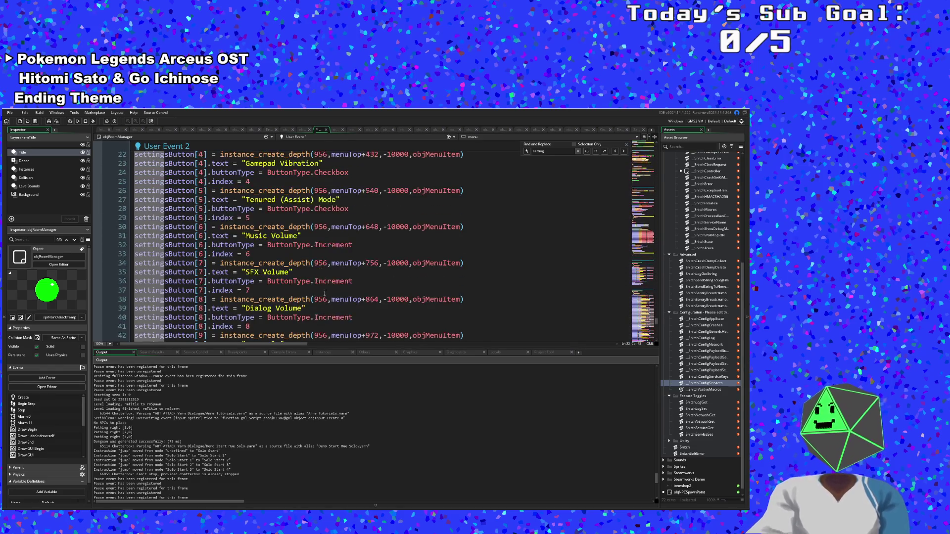
pyautogui.scroll(-6, 324, 293)
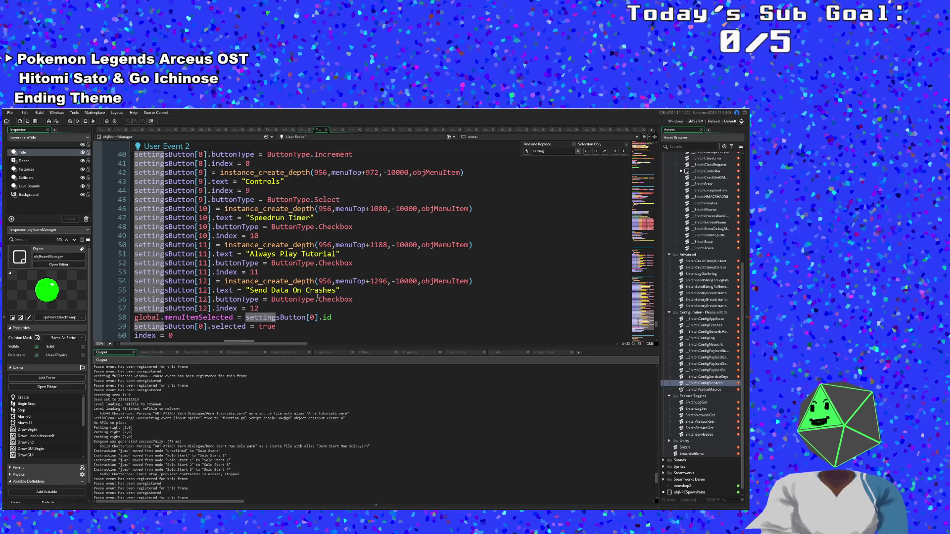
pyautogui.scroll(-2, 246, 310)
pyautogui.click(253, 280)
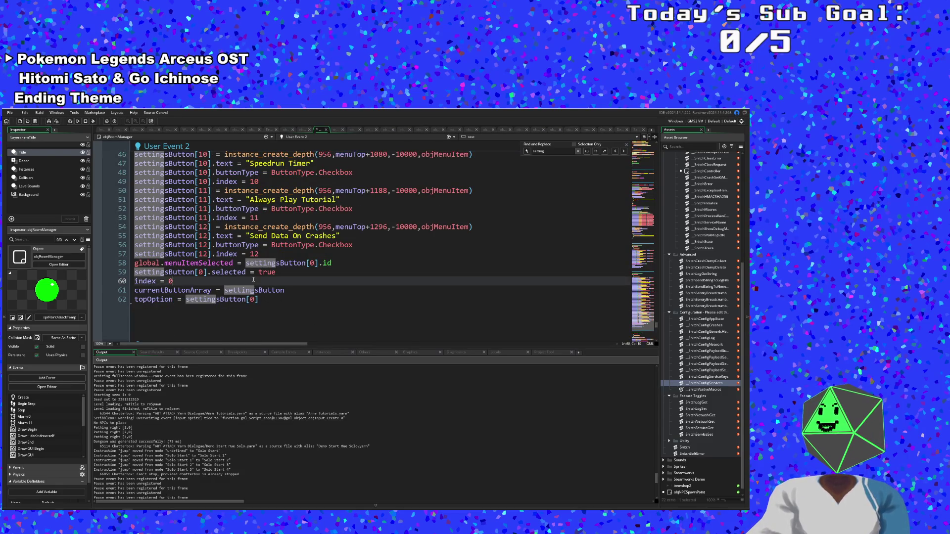
pyautogui.scroll(20, 257, 279)
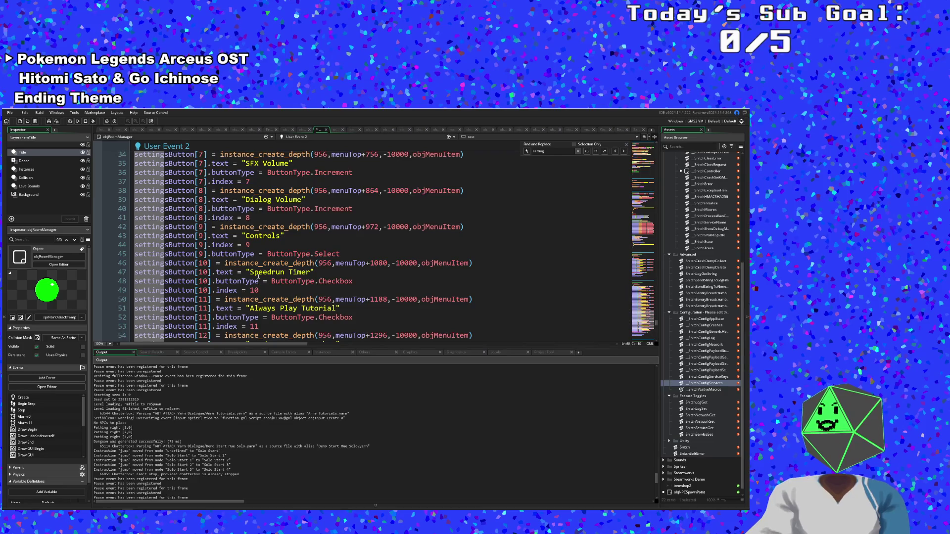
pyautogui.scroll(15, 262, 278)
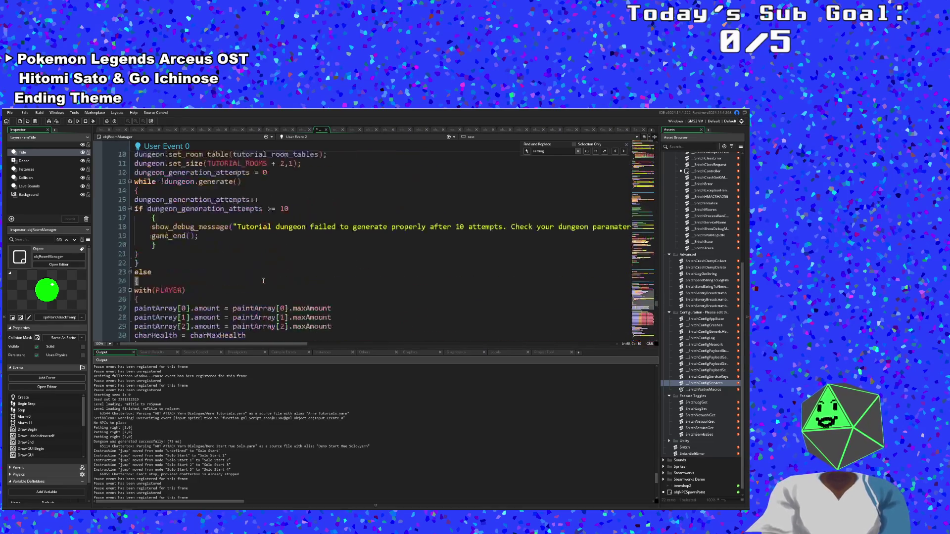
# Jump to the Step event and inspect the back-arrow if/else calling event_user(2) for Controls, else event_user(1).
pyautogui.click(298, 138)
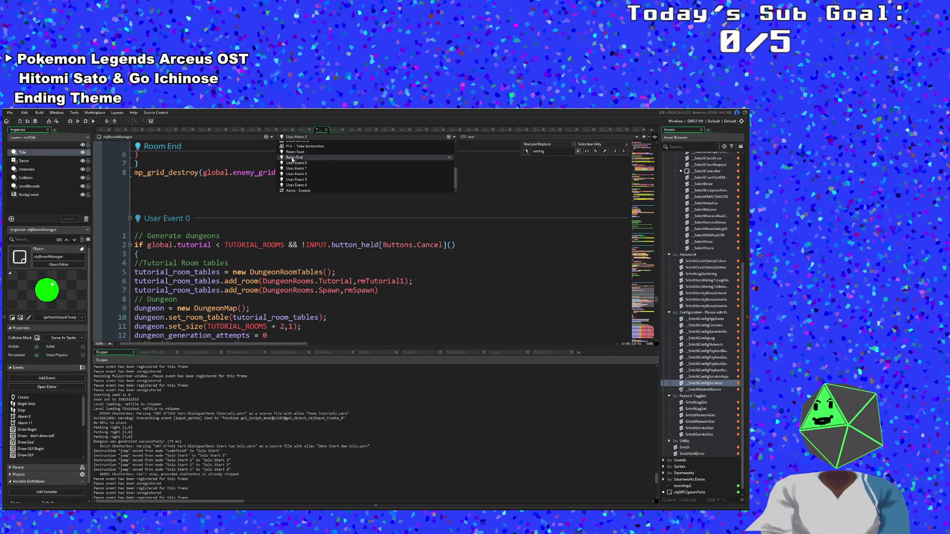
pyautogui.click(293, 143)
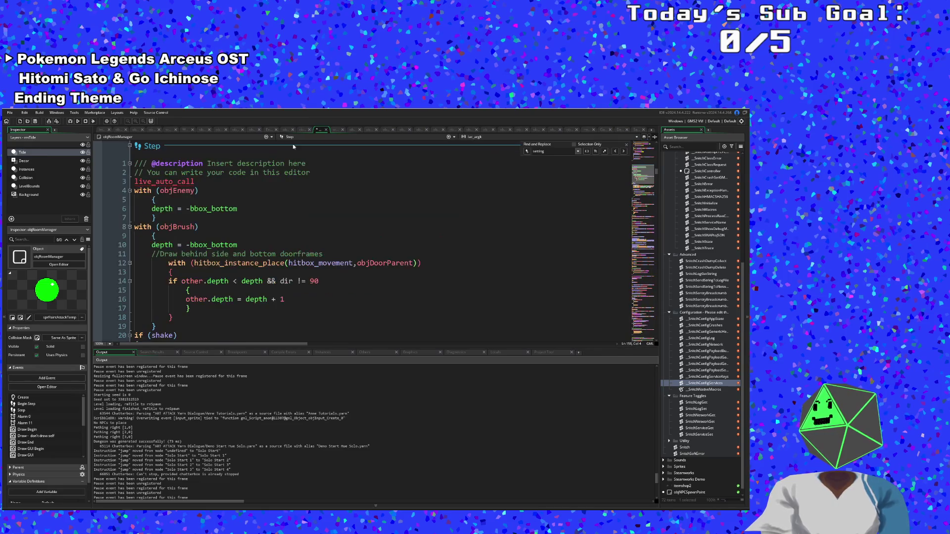
pyautogui.scroll(-20, 298, 245)
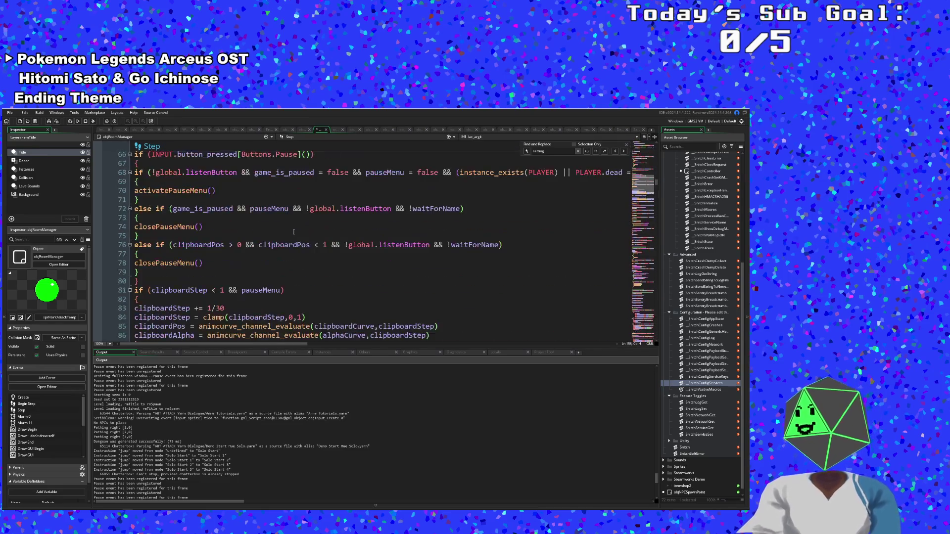
pyautogui.scroll(-6, 289, 225)
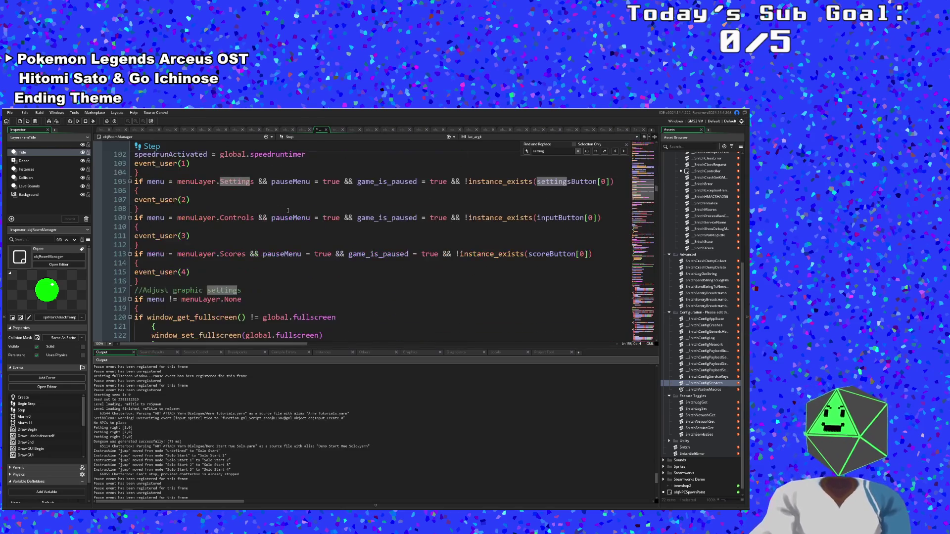
pyautogui.scroll(-16, 284, 213)
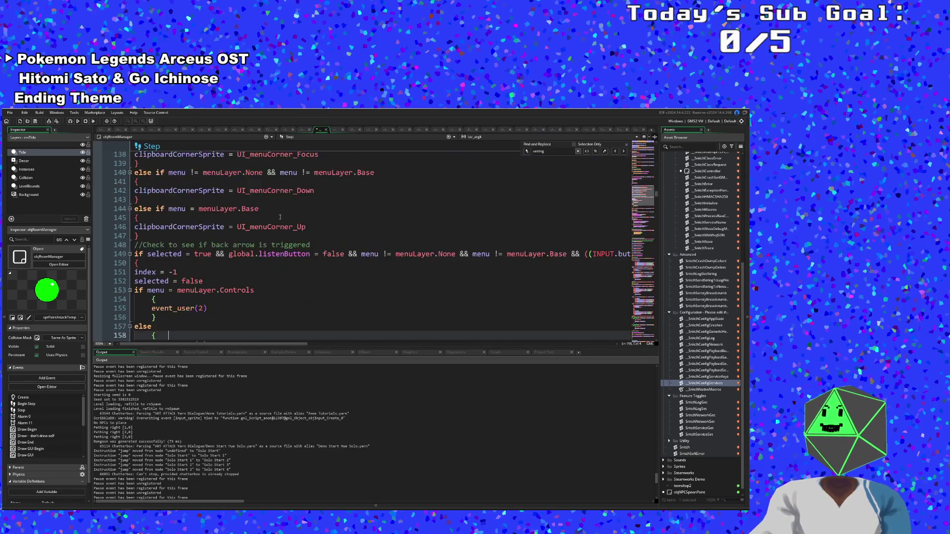
pyautogui.scroll(-4, 280, 217)
pyautogui.scroll(6, 280, 218)
pyautogui.click(231, 255)
pyautogui.click(213, 270)
pyautogui.click(187, 266)
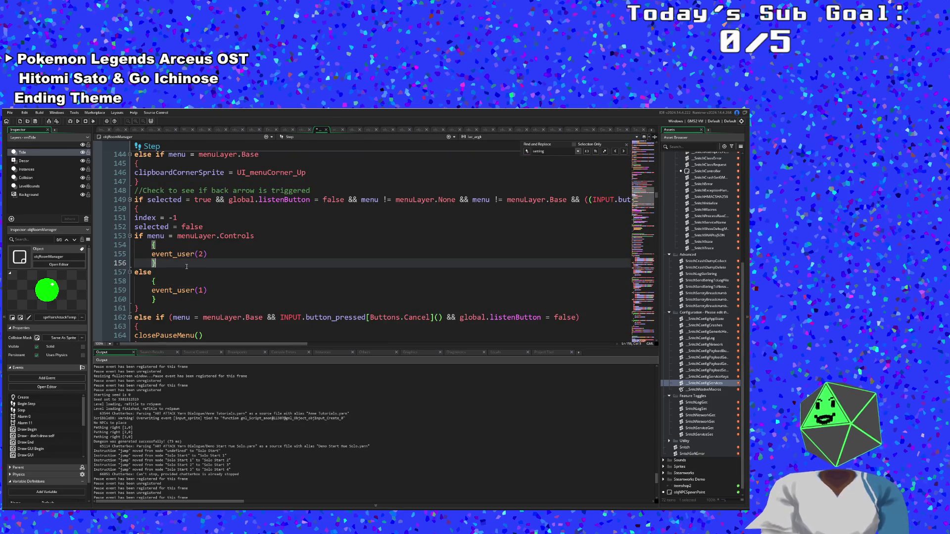
pyautogui.click(156, 272)
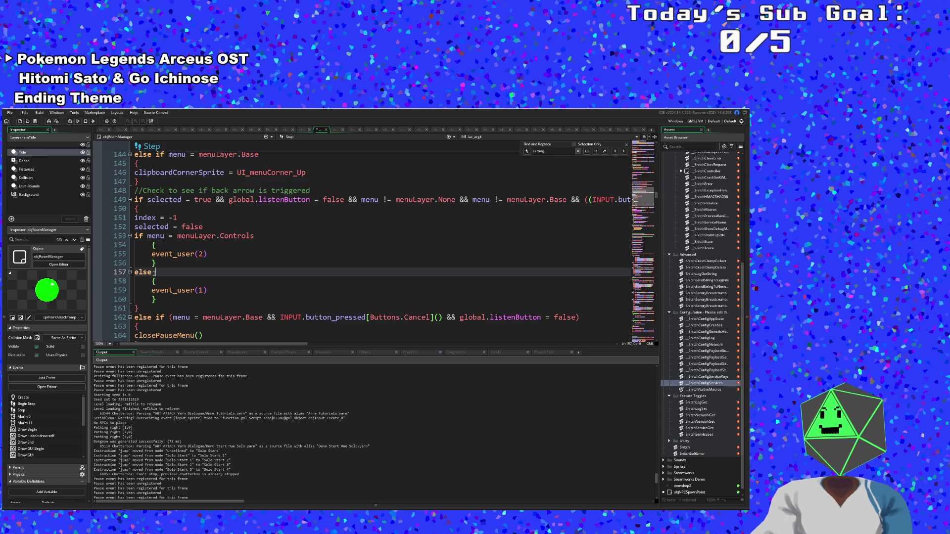
# Delete the Controls-only if/else block, leaving an unindented event_user(1) on its own line.
pyautogui.moveTo(158, 278)
pyautogui.mouseDown()
pyautogui.moveTo(131, 232)
pyautogui.moveTo(132, 243)
pyautogui.mouseUp()
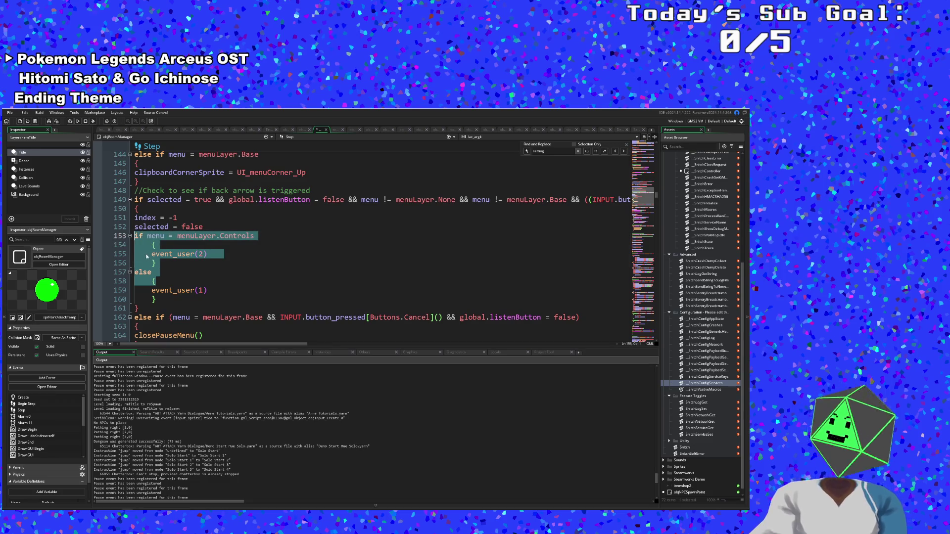
pyautogui.press('BackSpace')
pyautogui.press('Delete')
pyautogui.click(159, 243)
pyautogui.press('BackSpace')
pyautogui.press('BackSpace')
pyautogui.press('BackSpace')
pyautogui.click(151, 236)
pyautogui.press('BackSpace')
pyautogui.press('BackSpace')
pyautogui.press('BackSpace')
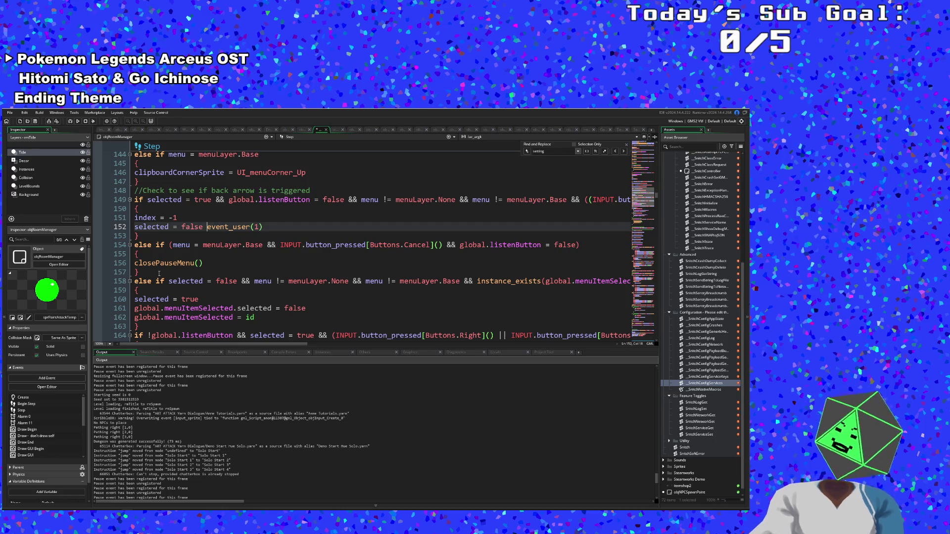
pyautogui.press('Return')
pyautogui.hotkey('shift', 'Home')
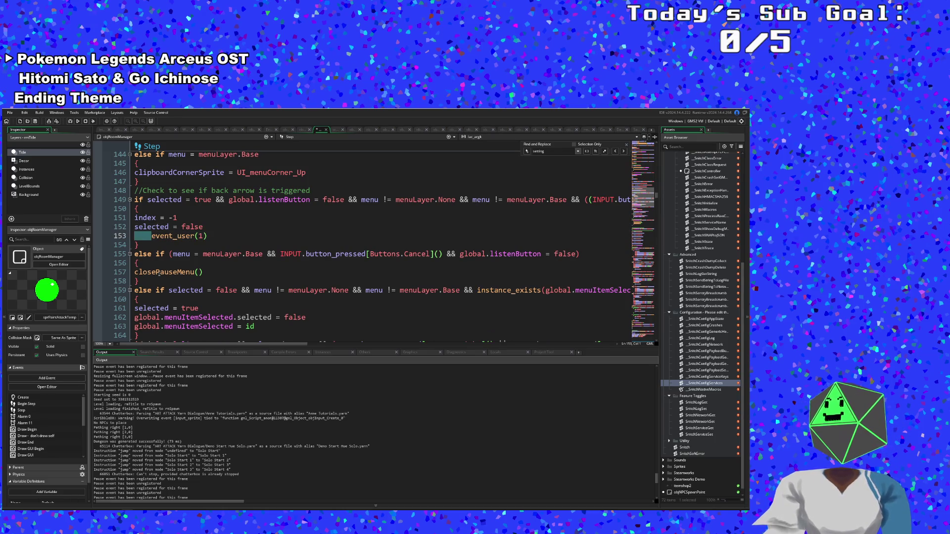
pyautogui.press('BackSpace')
pyautogui.press('Down')
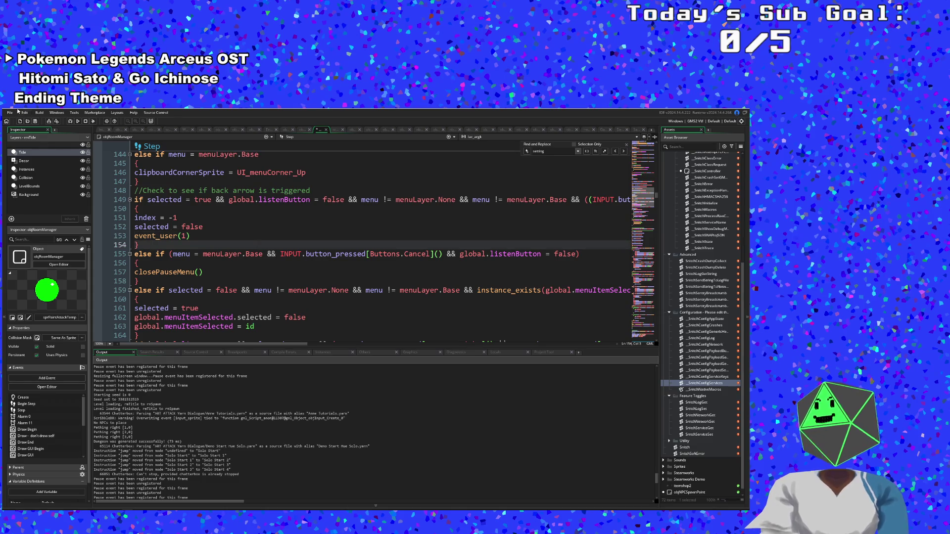
# Start a debug run of the game from the File menu.
pyautogui.click(10, 113)
pyautogui.click(22, 144)
pyautogui.click(70, 121)
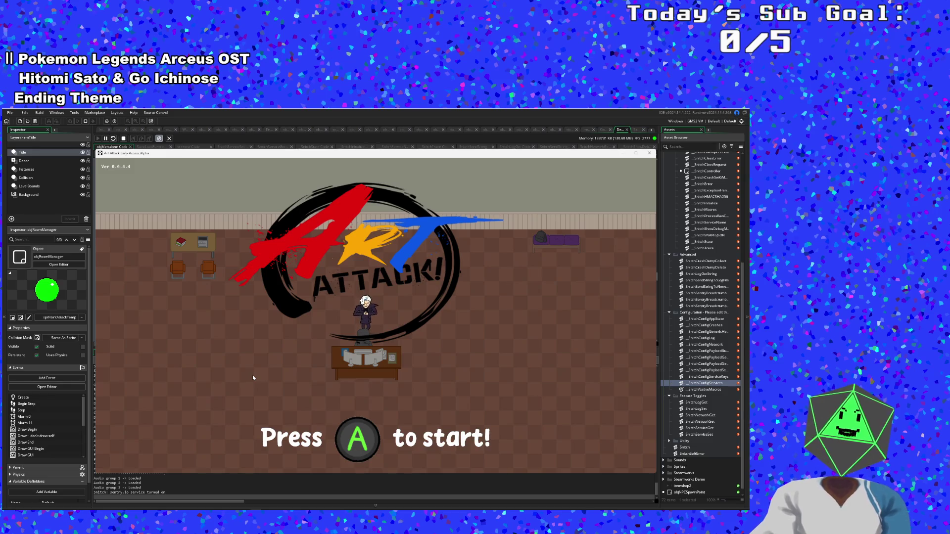
# In the game, open Settings, view the Controls bindings page, then back out and start a New Run.
pyautogui.press('Return')
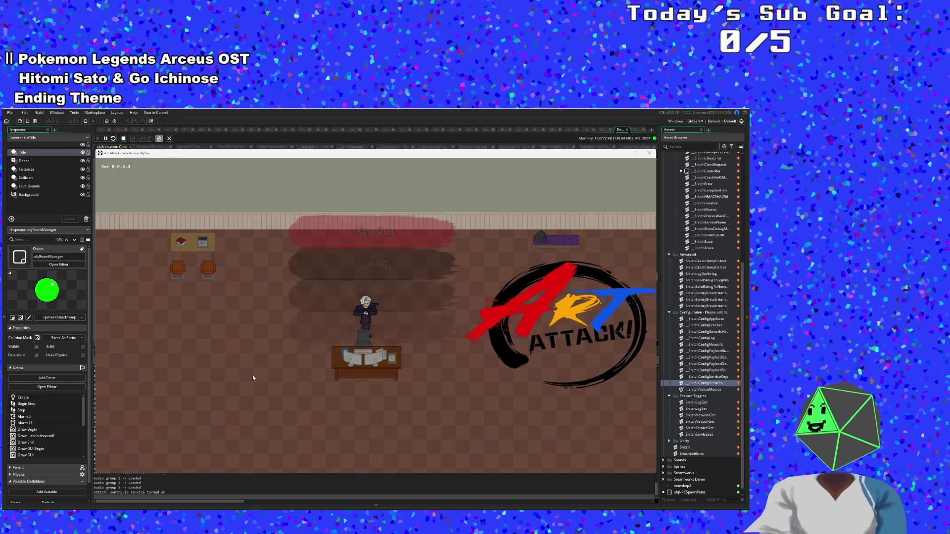
pyautogui.press('Return')
pyautogui.press('Up')
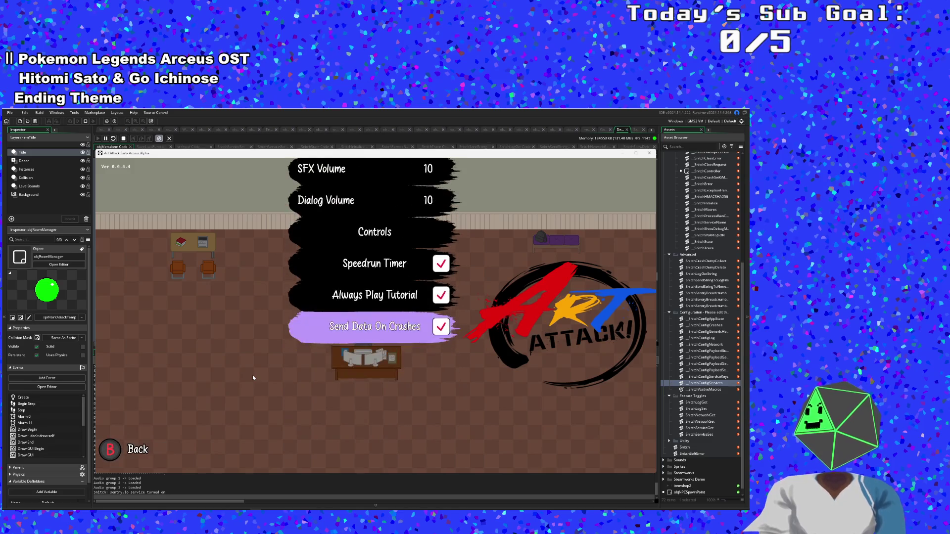
pyautogui.press('Up')
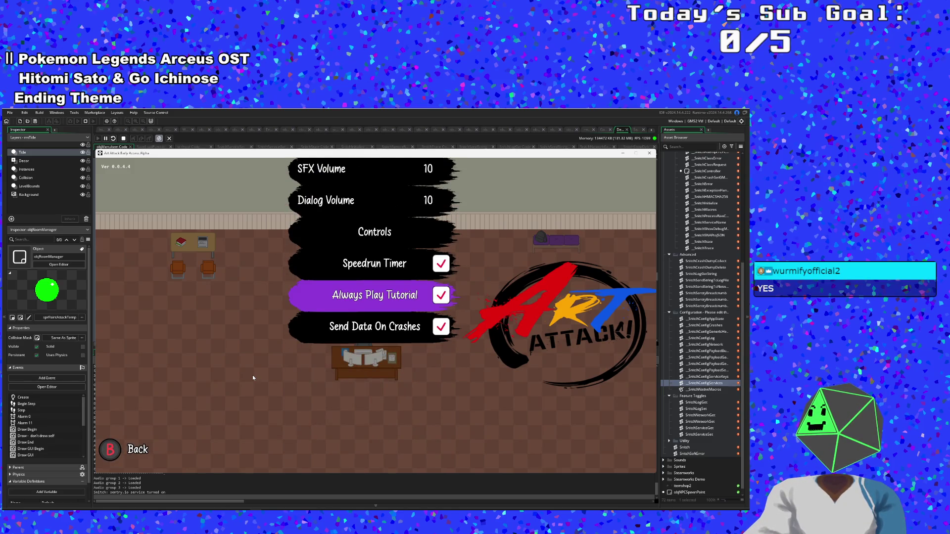
pyautogui.press('Up')
pyautogui.press('Return')
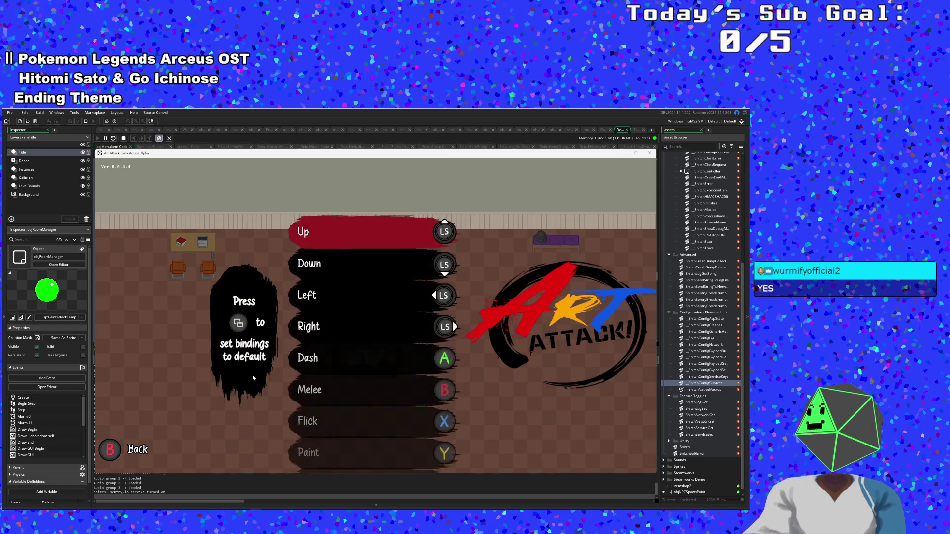
pyautogui.press('Escape')
pyautogui.press('Escape')
pyautogui.press('Return')
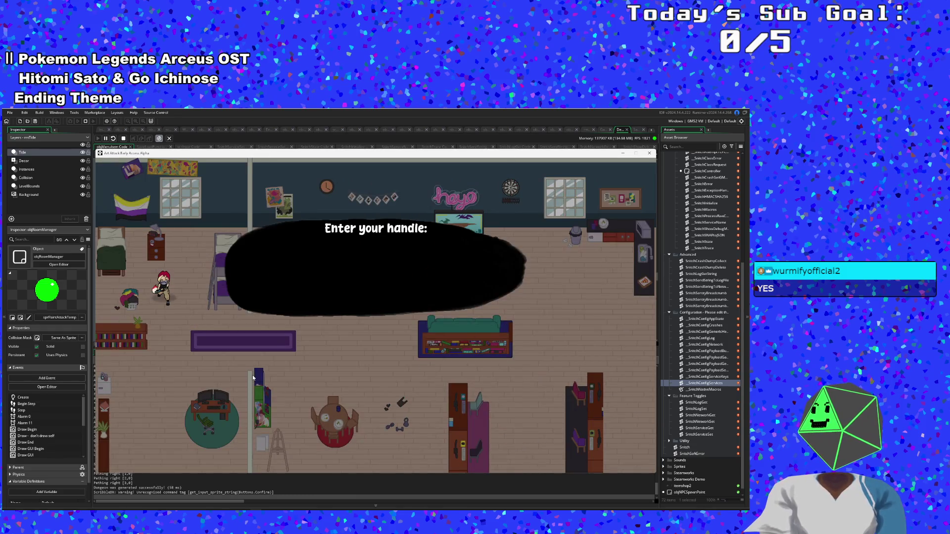
# Confirm the speedrun handle and walk the character across the room to the next level.
pyautogui.press('Return')
pyautogui.press('Right')
pyautogui.press('Down')
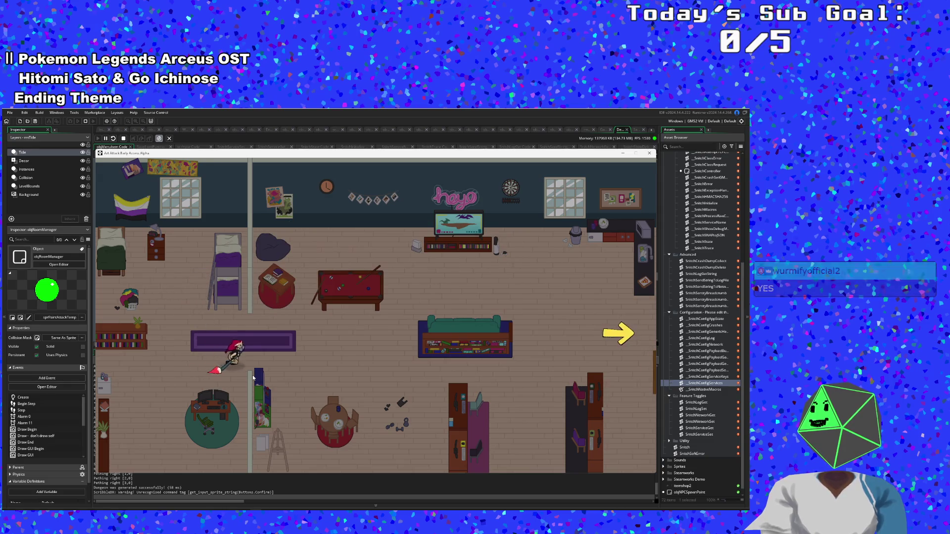
pyautogui.press('Right')
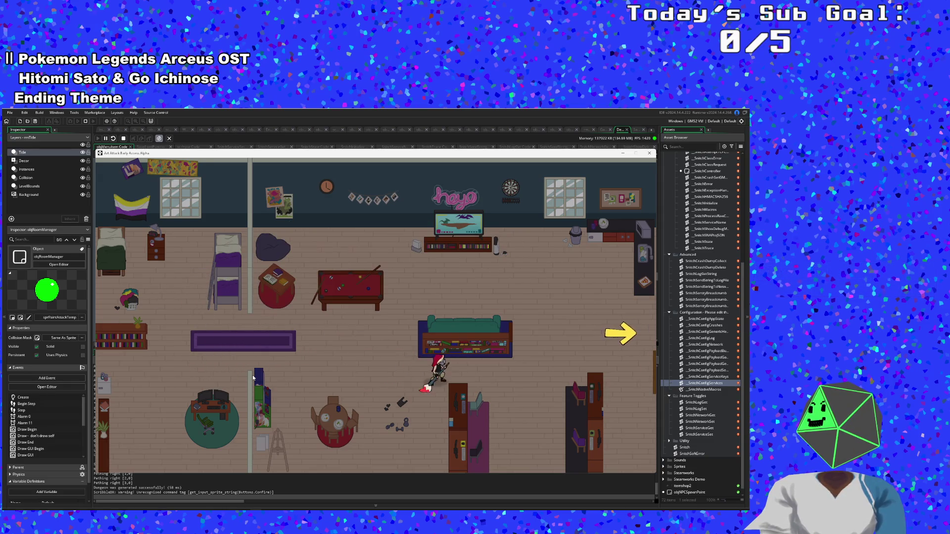
pyautogui.press('Right')
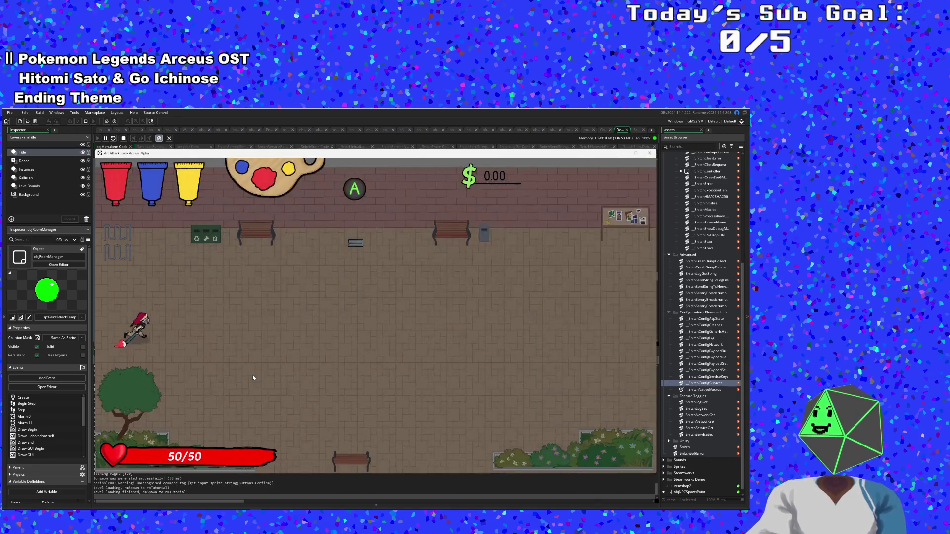
# Walk up to the top bench in the library room and trigger the tutorial cutscene.
pyautogui.press('Up')
pyautogui.press('Left')
pyautogui.press('Down')
pyautogui.press('Right')
pyautogui.press('space')
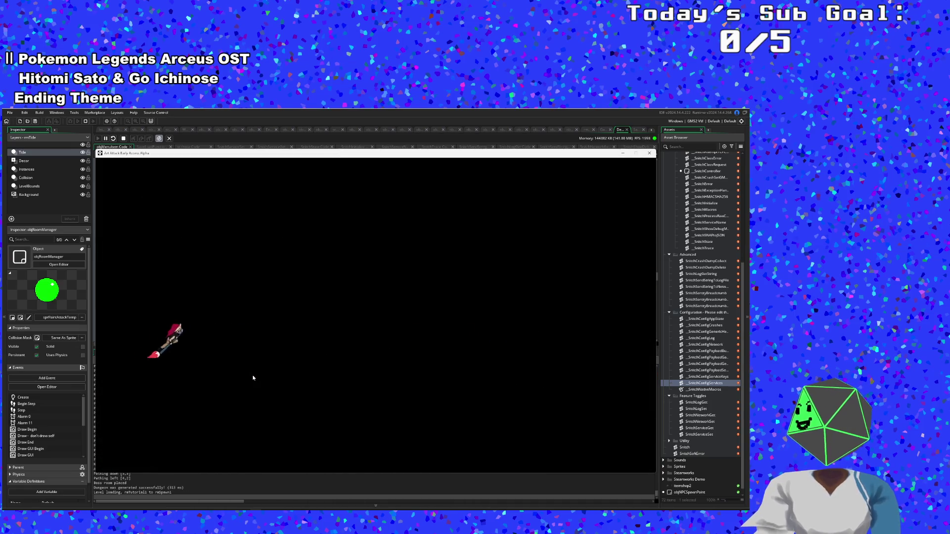
pyautogui.press('Escape')
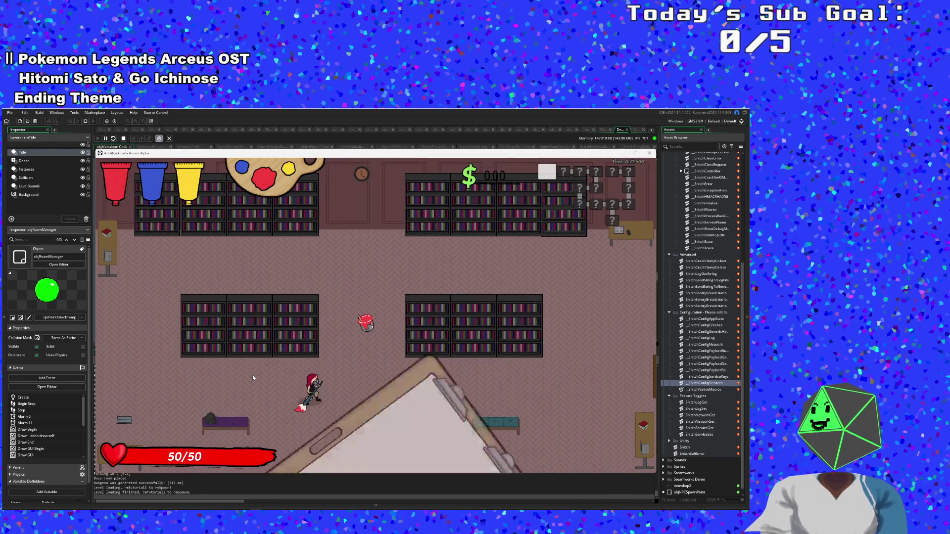
# Browse the pause Settings list to Always Play Tutorial and open the Controls bindings page.
pyautogui.press('Down')
pyautogui.press('Return')
pyautogui.press('Down')
pyautogui.press('Down')
pyautogui.press('Down')
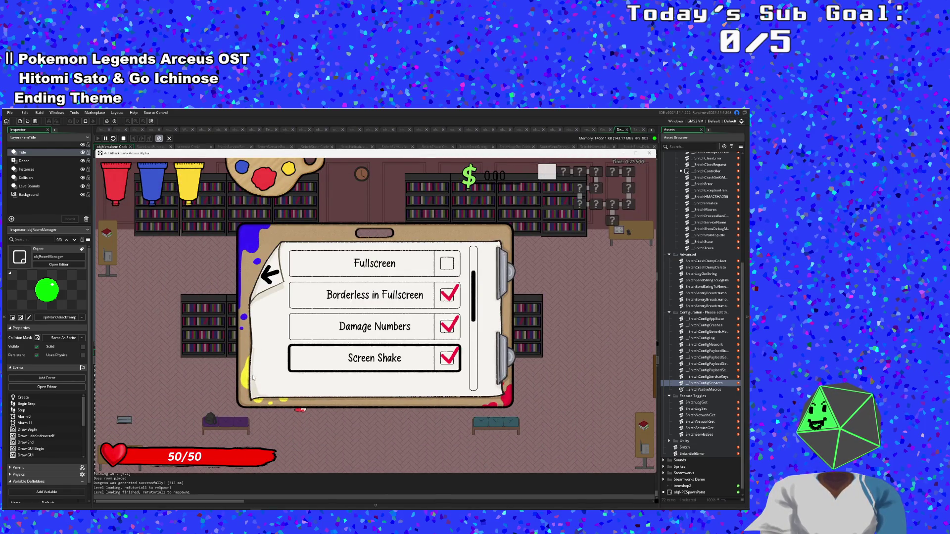
pyautogui.press('Down')
pyautogui.press('Down')
pyautogui.press('Down')
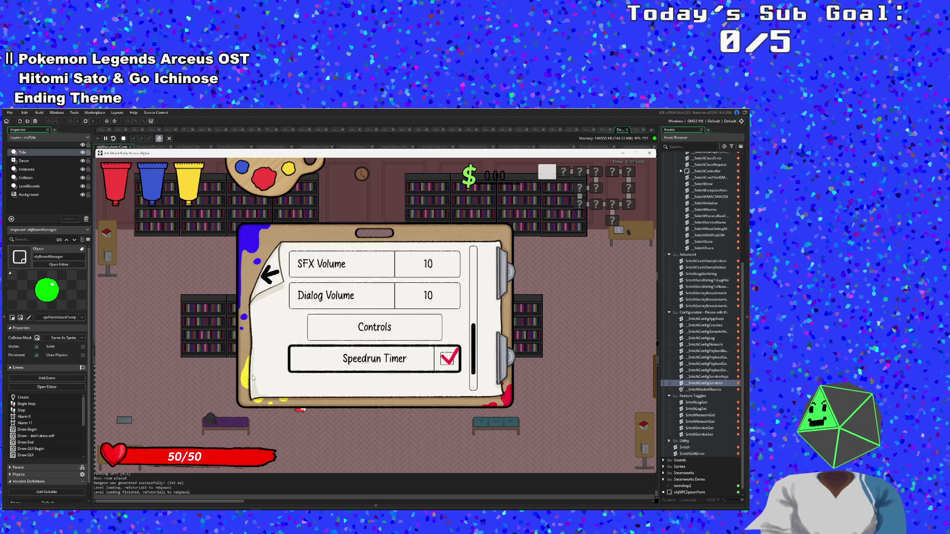
pyautogui.press('Up')
pyautogui.press('Up')
pyautogui.press('Return')
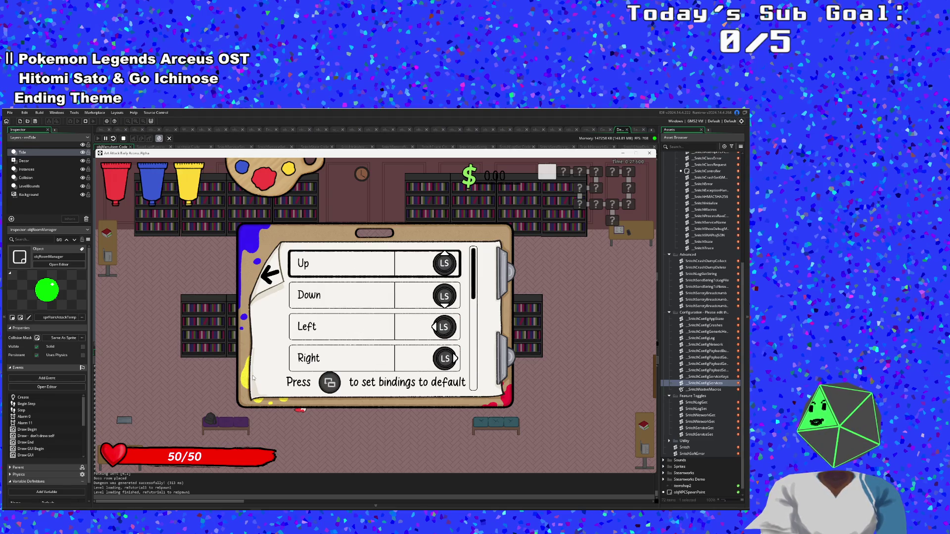
pyautogui.press('Escape')
# Reopen the Controls bindings page and step down through the bindings to Melee.
pyautogui.press('Down')
pyautogui.press('Return')
pyautogui.press('Down')
pyautogui.press('Down')
pyautogui.press('Down')
pyautogui.press('Escape')
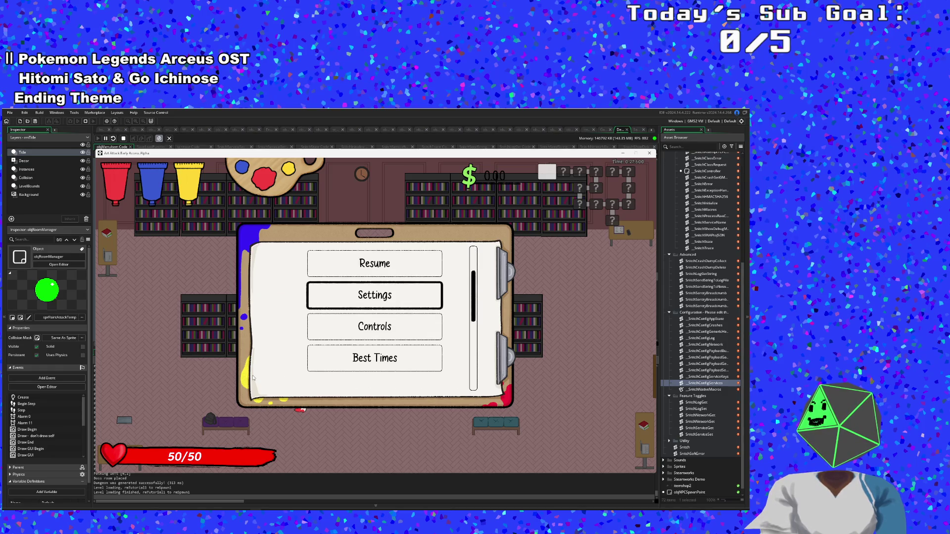
pyautogui.press('Down')
pyautogui.press('Return')
pyautogui.press('Down')
pyautogui.press('Down')
pyautogui.press('Down')
pyautogui.press('Escape')
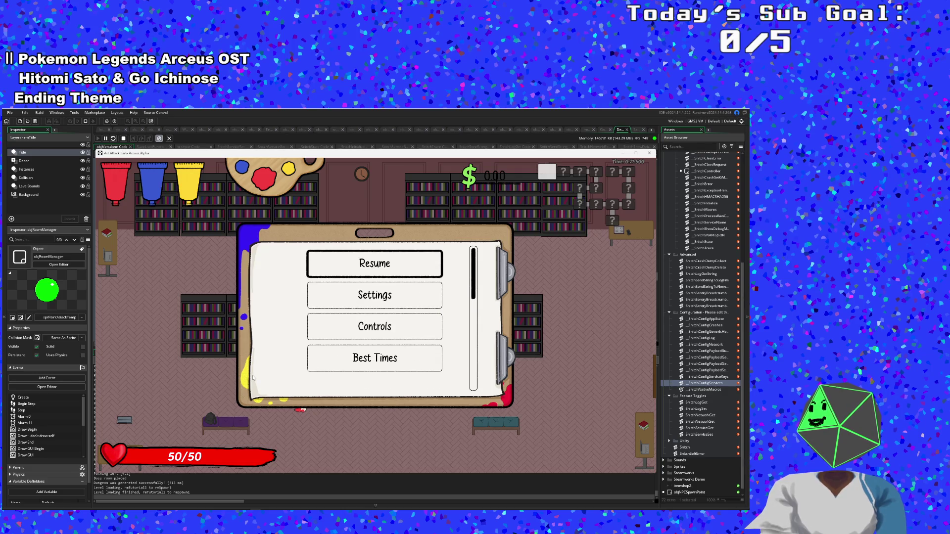
# Check the Speedrun Timer option and the Controls bindings down to Flick, then resume play.
pyautogui.press('Return')
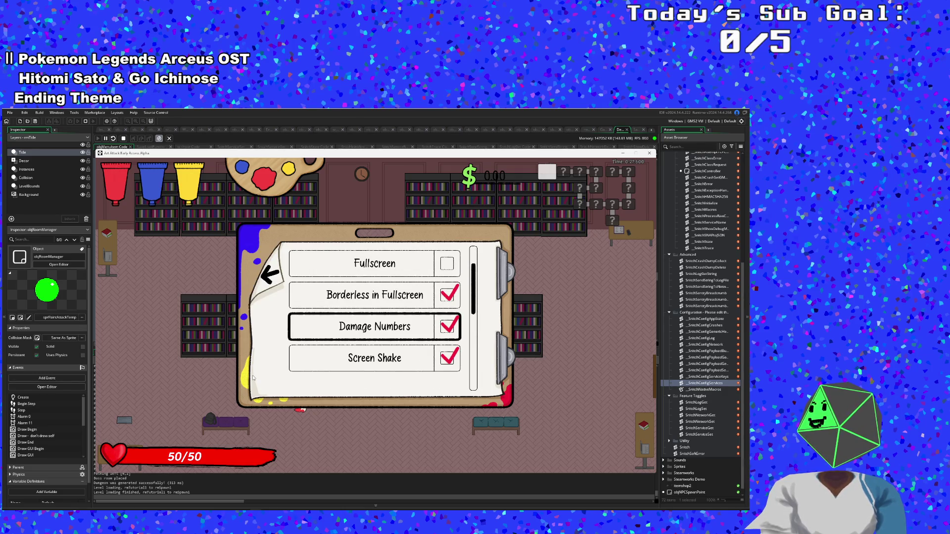
pyautogui.press('Down')
pyautogui.press('Down')
pyautogui.press('Down')
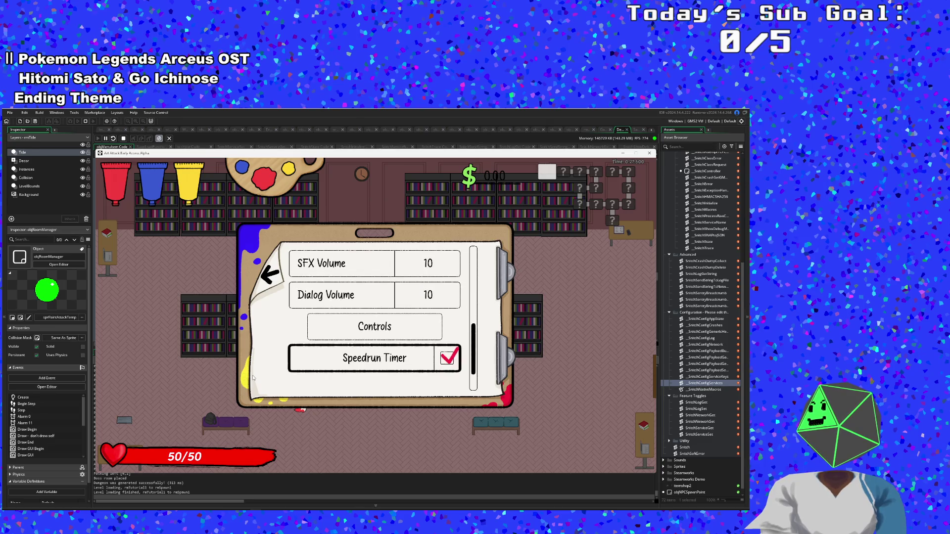
pyautogui.press('Up')
pyautogui.press('Return')
pyautogui.press('Down')
pyautogui.press('Down')
pyautogui.press('Down')
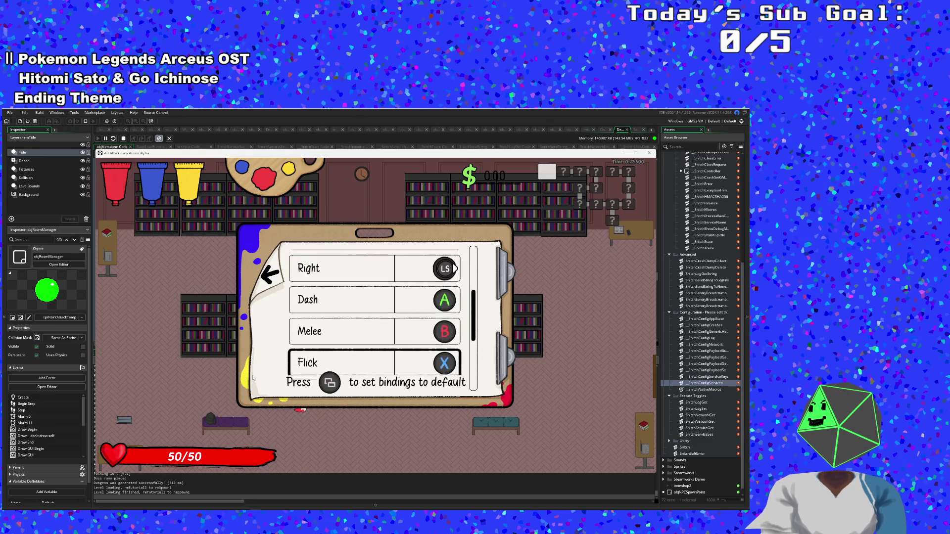
pyautogui.press('Escape')
pyautogui.press('Escape')
pyautogui.press('Escape')
pyautogui.press('Escape')
pyautogui.press('Escape')
pyautogui.press('Escape')
pyautogui.press('Escape')
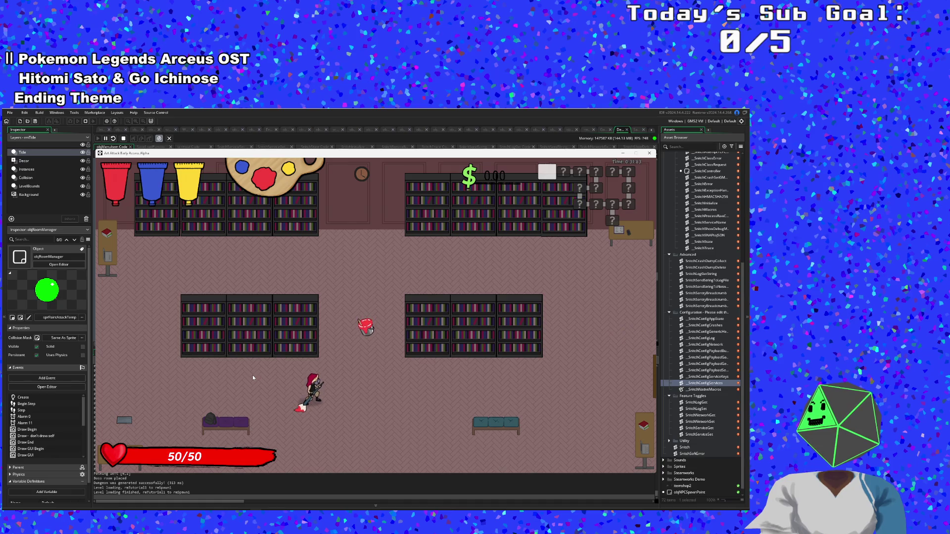
# Turn the Speedrun Timer off in the pause Settings and resume play.
pyautogui.press('Escape')
pyautogui.press('Down')
pyautogui.press('Return')
pyautogui.press('Up')
pyautogui.press('Up')
pyautogui.press('Up')
pyautogui.press('Up')
pyautogui.press('Down')
pyautogui.press('Down')
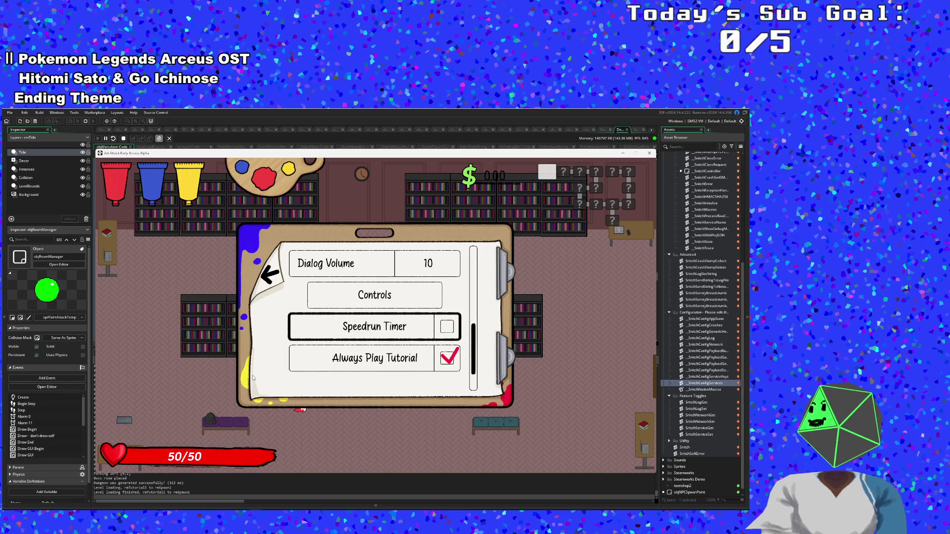
pyautogui.press('Escape')
pyautogui.press('Return')
# Walk the character around the library room past the bookshelves to the red paint pickup.
pyautogui.press('d')
pyautogui.press('a')
pyautogui.press('d')
pyautogui.press('a')
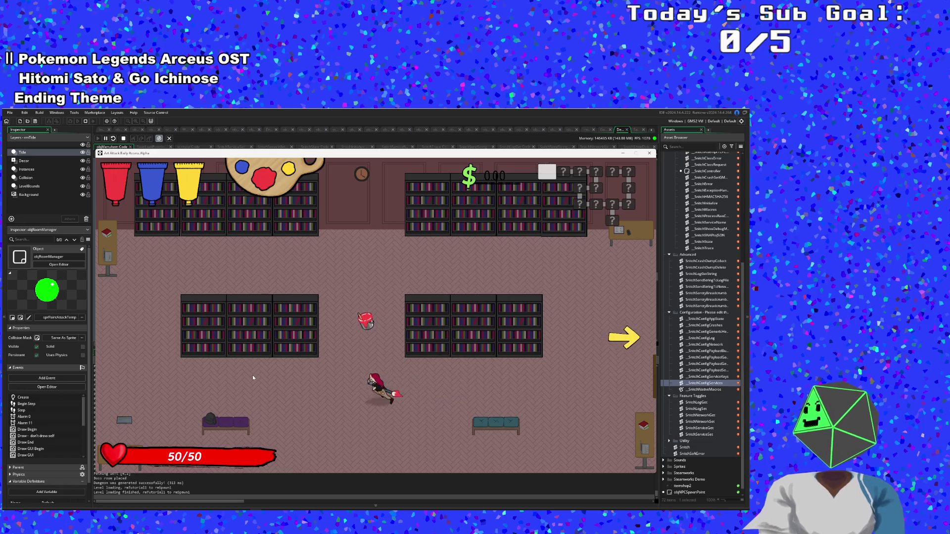
pyautogui.press('w')
pyautogui.press('s')
pyautogui.press('d')
pyautogui.press('w')
pyautogui.press('a')
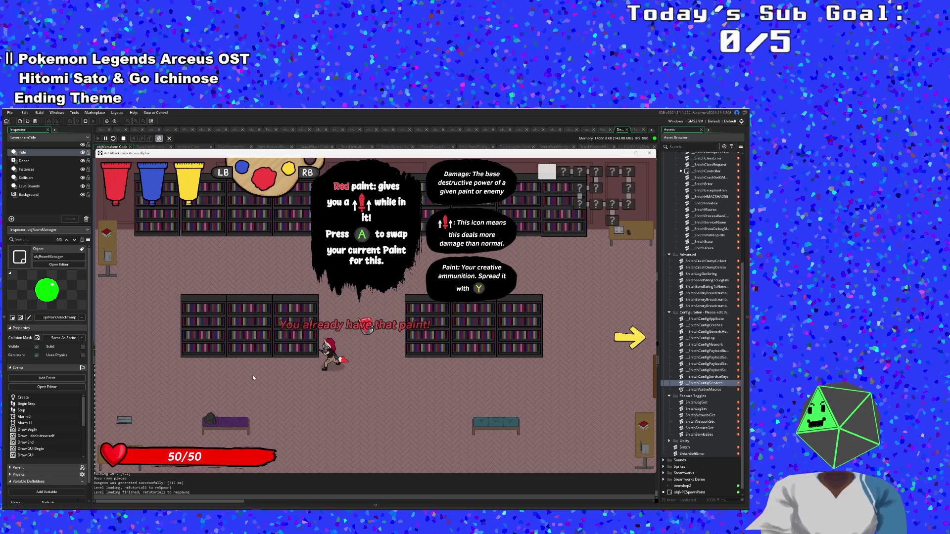
# Pause the game and quit back to the title screen.
pyautogui.press('Escape')
pyautogui.press('s')
pyautogui.press('Return')
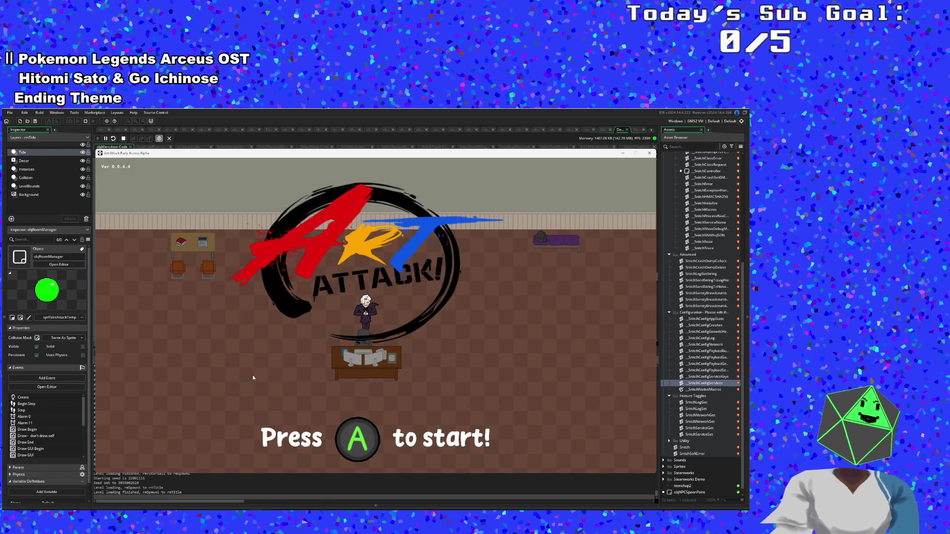
# On the title menu, check the Settings and Best Times screens, then quit the game.
pyautogui.press('Return')
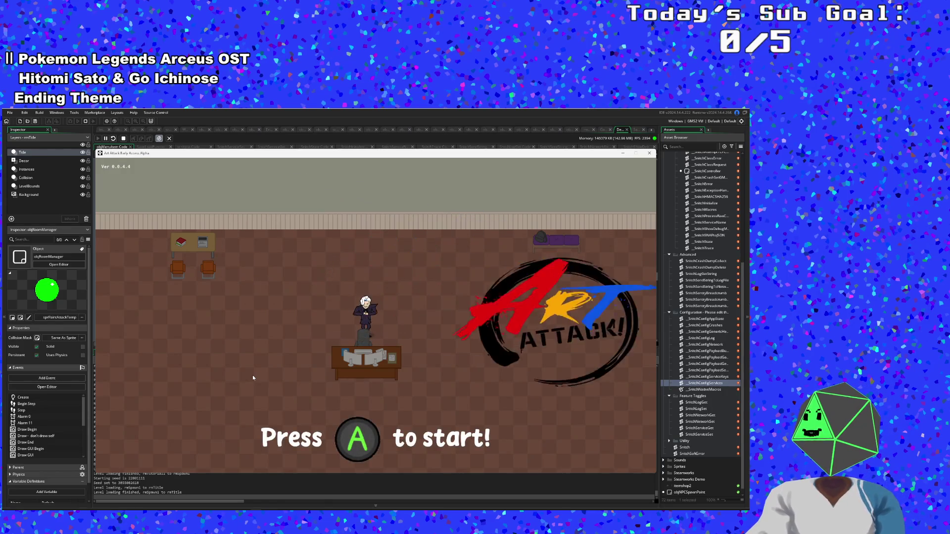
pyautogui.press('Down')
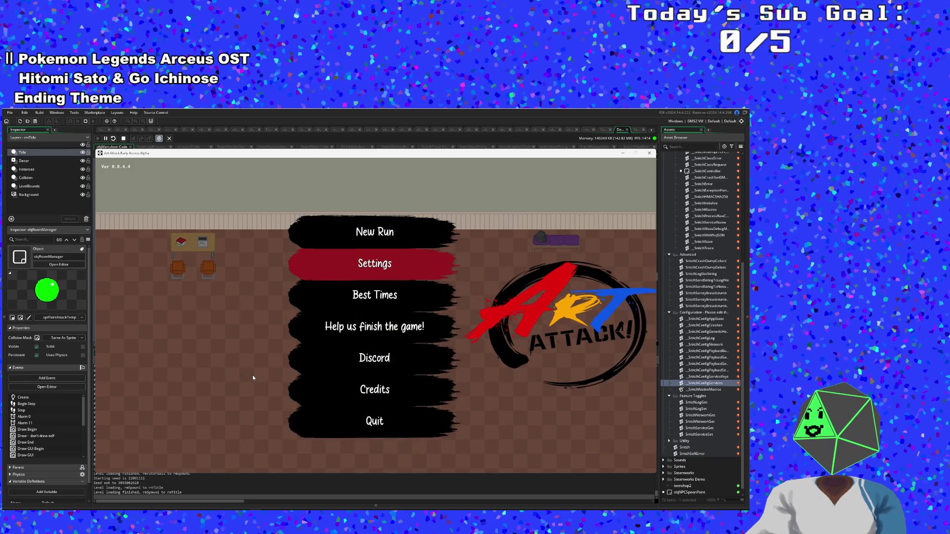
pyautogui.press('Return')
pyautogui.press('Escape')
pyautogui.press('Down')
pyautogui.press('Down')
pyautogui.press('Down')
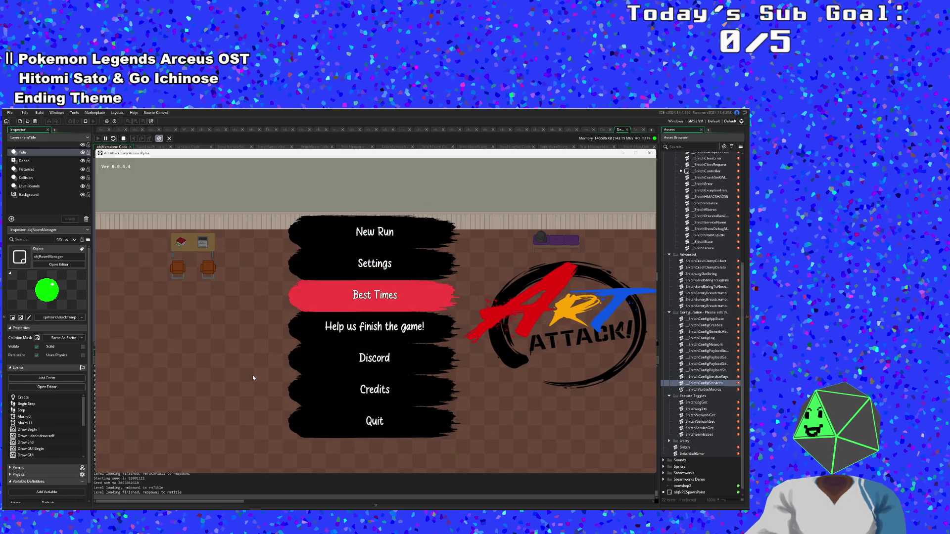
pyautogui.press('Up')
pyautogui.press('Up')
pyautogui.press('Return')
pyautogui.press('Escape')
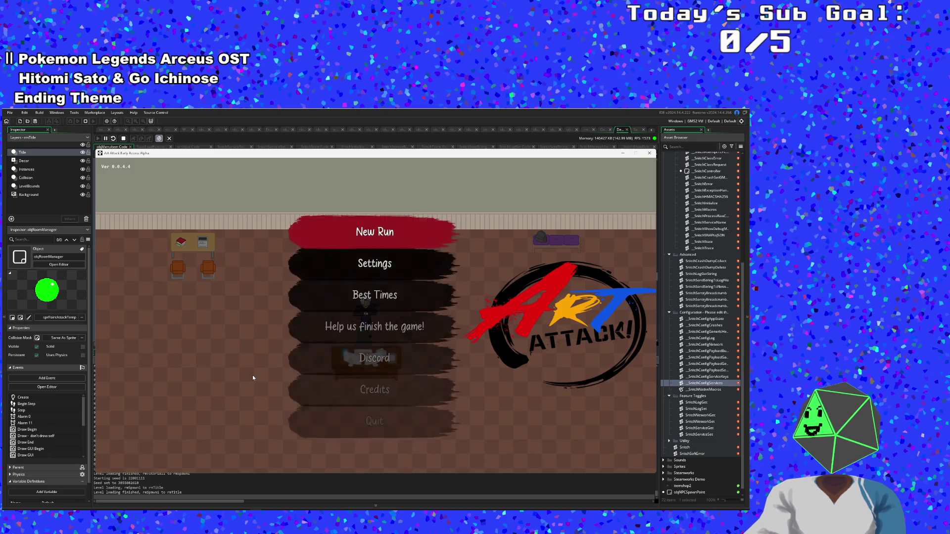
pyautogui.press('Down')
pyautogui.press('Down')
pyautogui.press('Down')
pyautogui.press('Down')
pyautogui.press('Down')
pyautogui.press('Return')
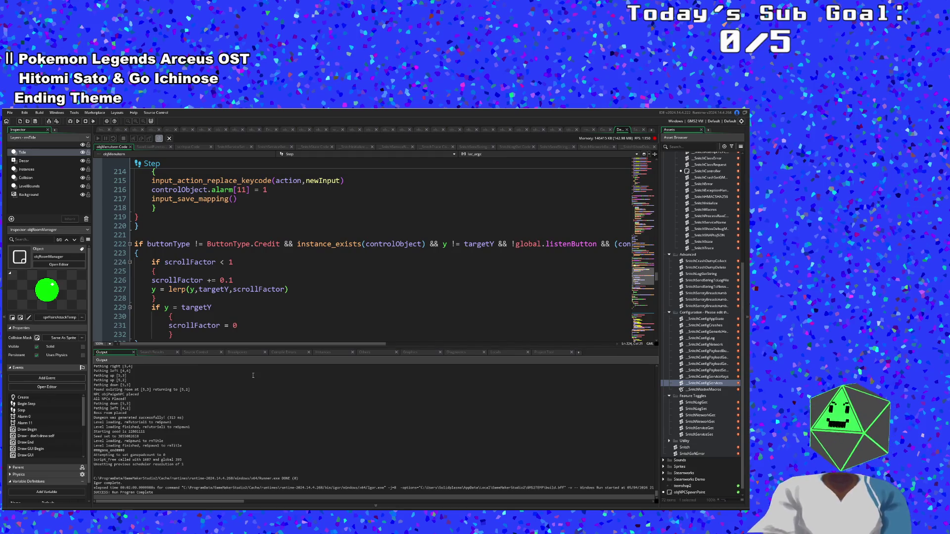
# Inspect the pathing and Boss room placed lines in the output log, then return to code line 229.
pyautogui.click(253, 375)
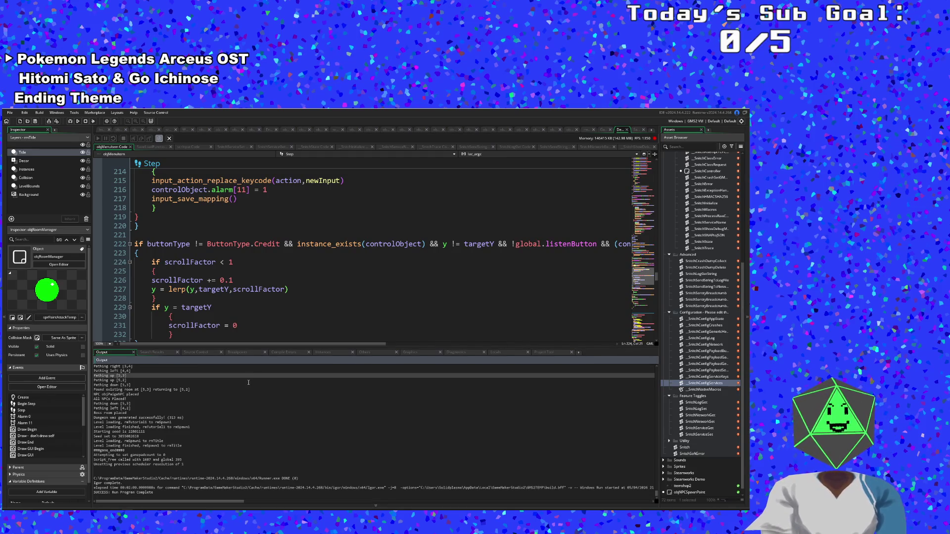
pyautogui.click(229, 414)
pyautogui.click(280, 309)
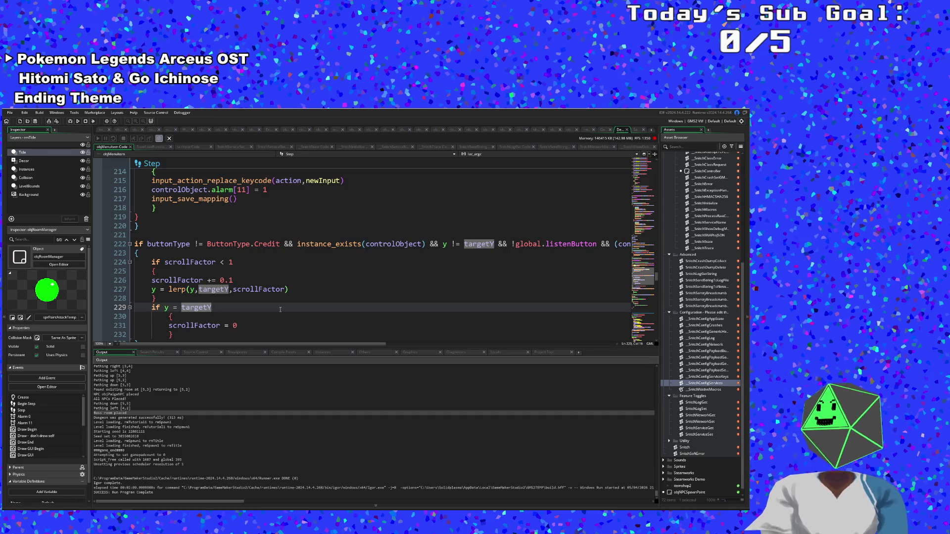
# Search 'bjR' with Ctrl+T to open objRoomManager's Step event and scroll through it.
pyautogui.hotkey('ctrl', 't')
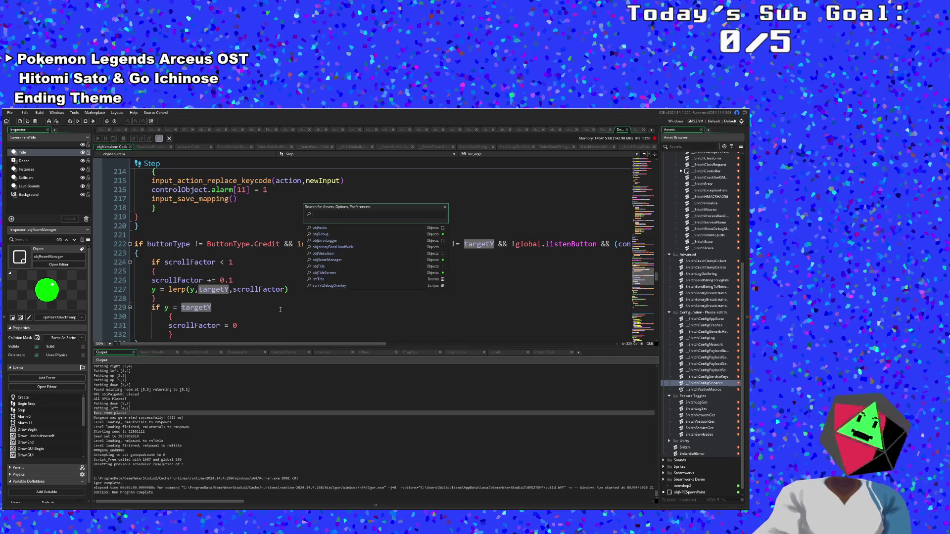
pyautogui.write('obj')
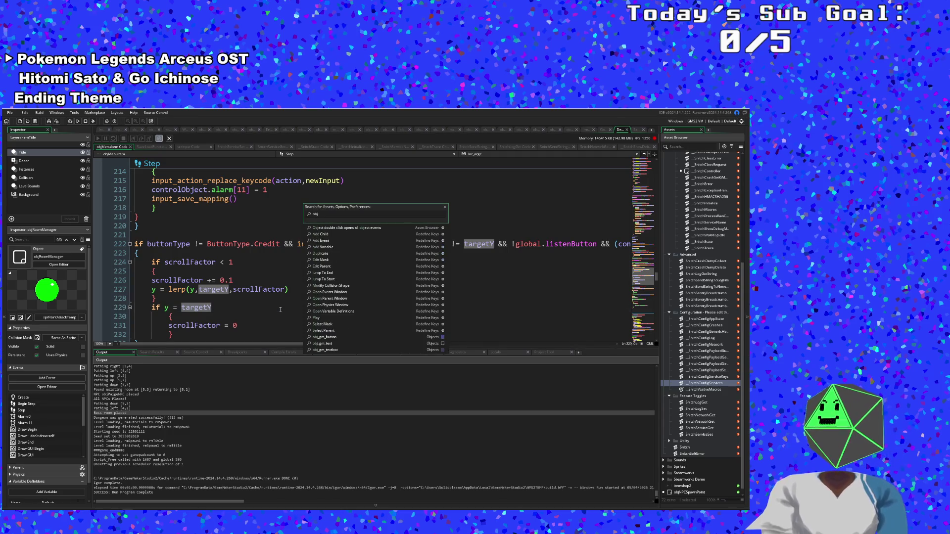
pyautogui.write('Room')
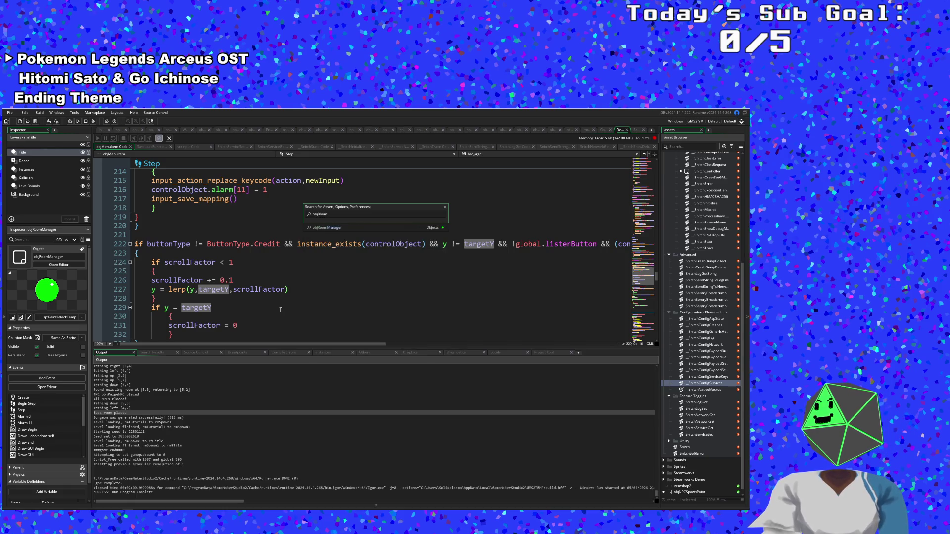
pyautogui.press('Return')
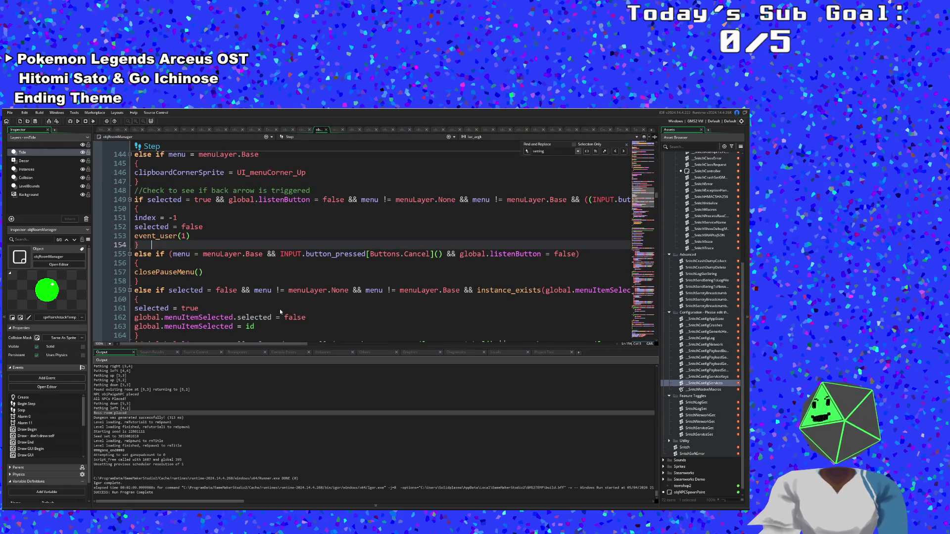
pyautogui.scroll(-2, 244, 281)
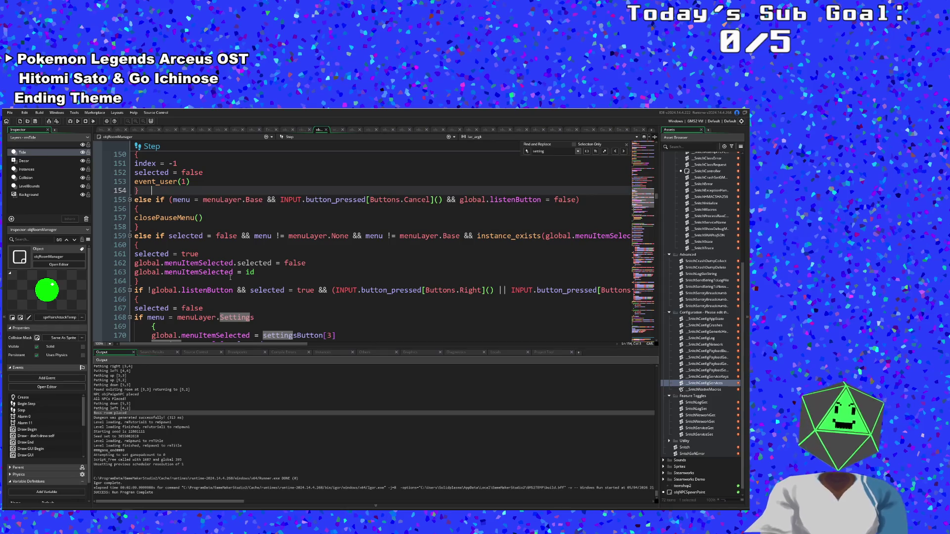
pyautogui.scroll(-2, 230, 278)
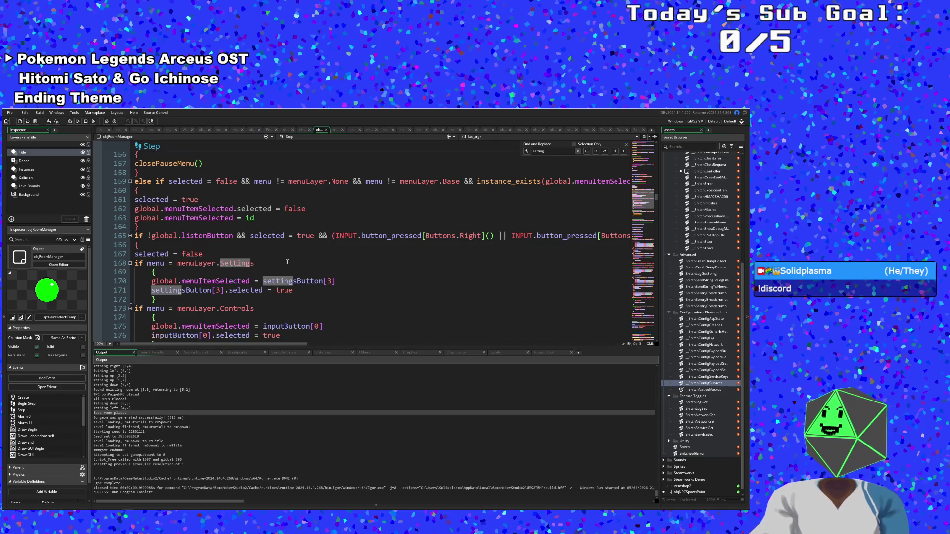
pyautogui.scroll(-2, 287, 262)
pyautogui.scroll(6, 287, 261)
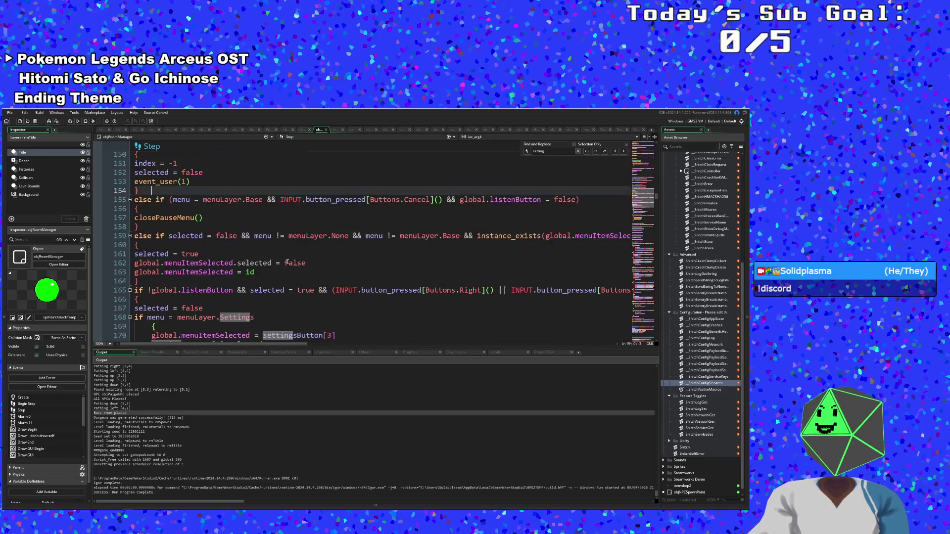
# Switch the editor to objRoomManager's User Event 0 via the event dropdown.
pyautogui.click(286, 137)
pyautogui.scroll(-3, 297, 174)
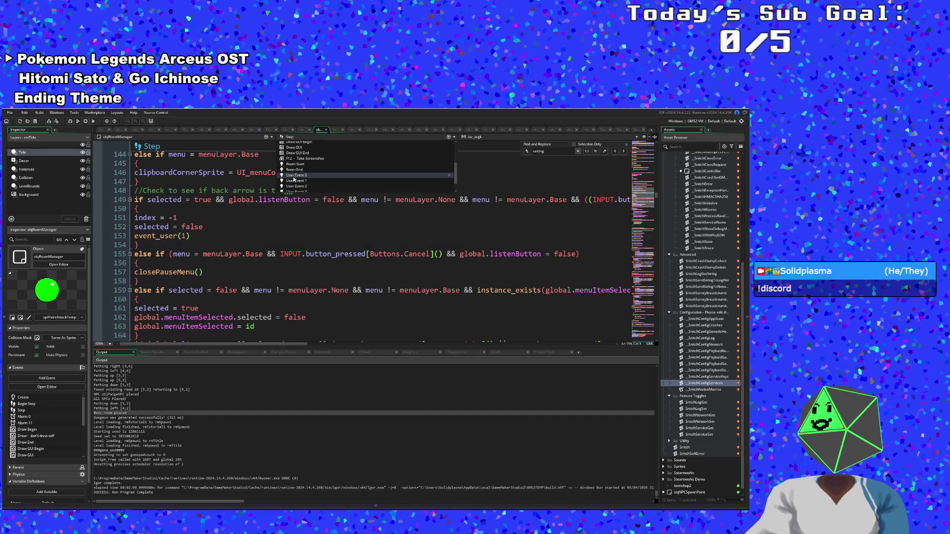
pyautogui.click(293, 177)
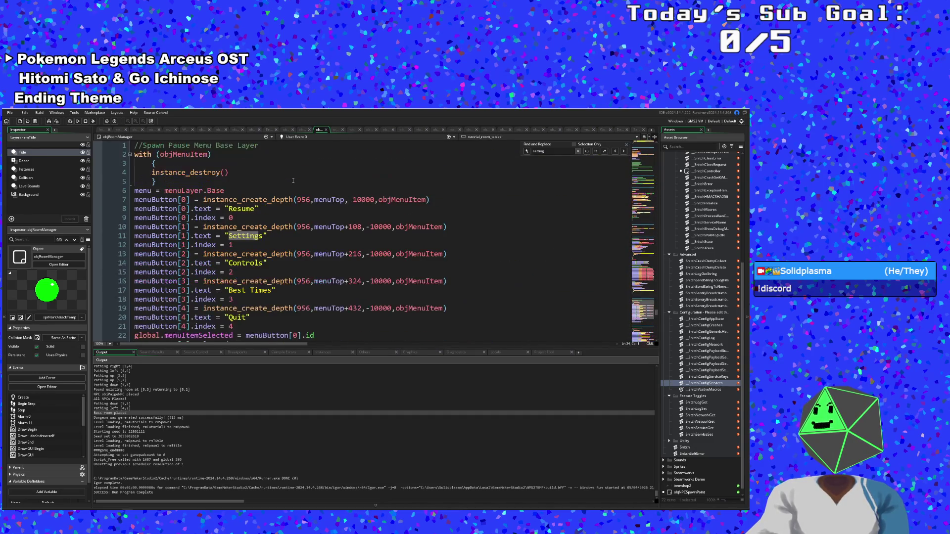
# Change button 9's type from Select to Checkbox on line 45.
pyautogui.click(274, 246)
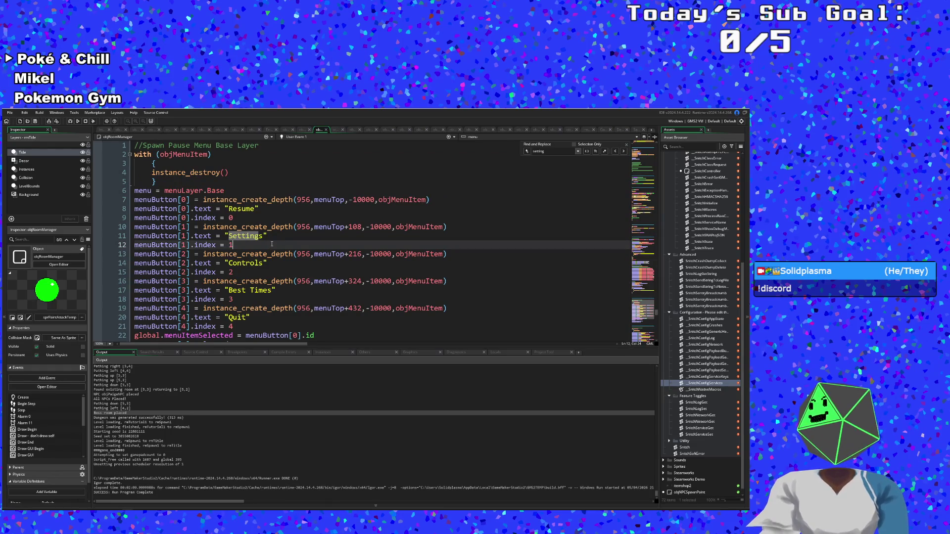
pyautogui.scroll(-10, 277, 227)
pyautogui.scroll(-8, 281, 211)
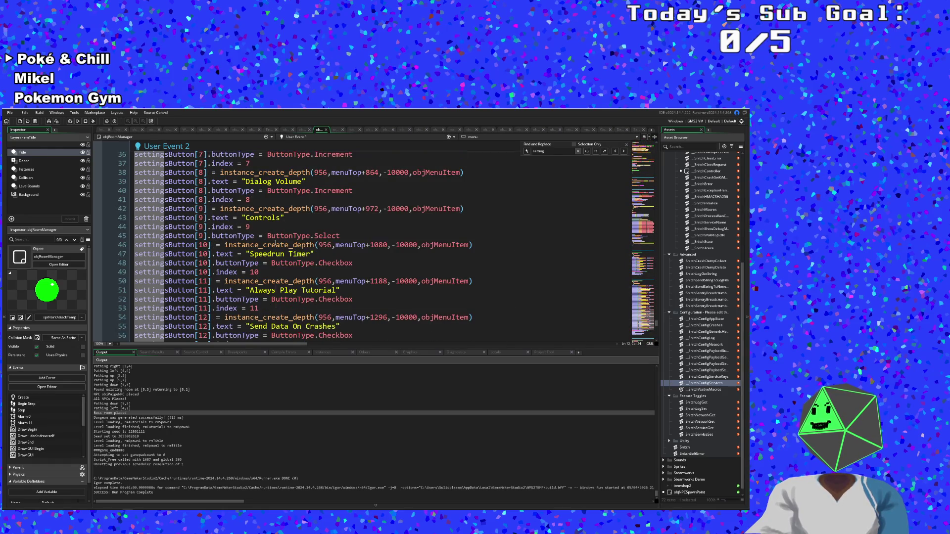
pyautogui.click(263, 226)
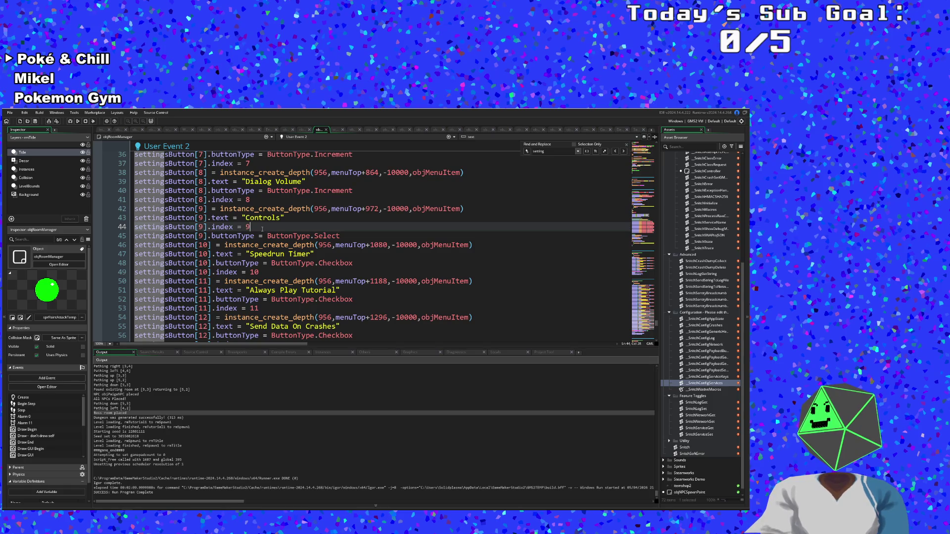
pyautogui.scroll(-2, 261, 228)
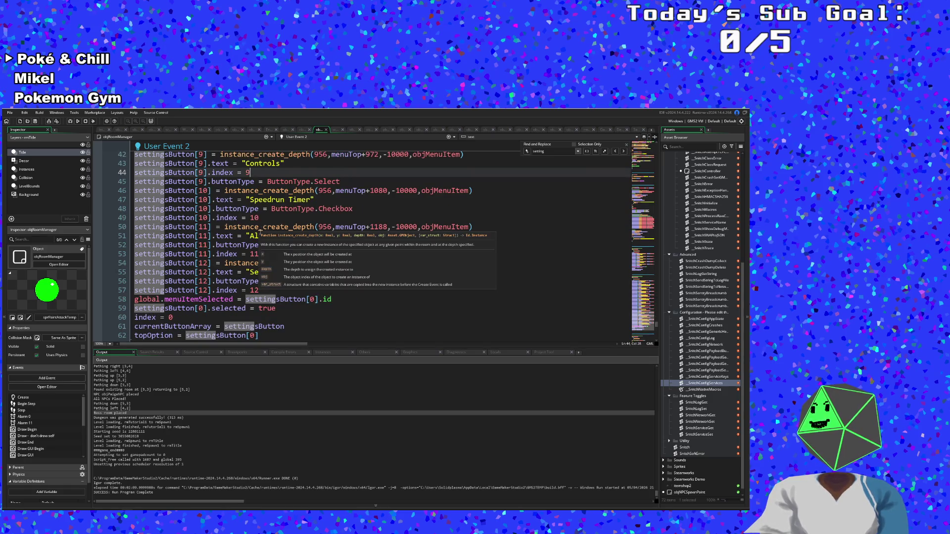
pyautogui.scroll(4, 260, 230)
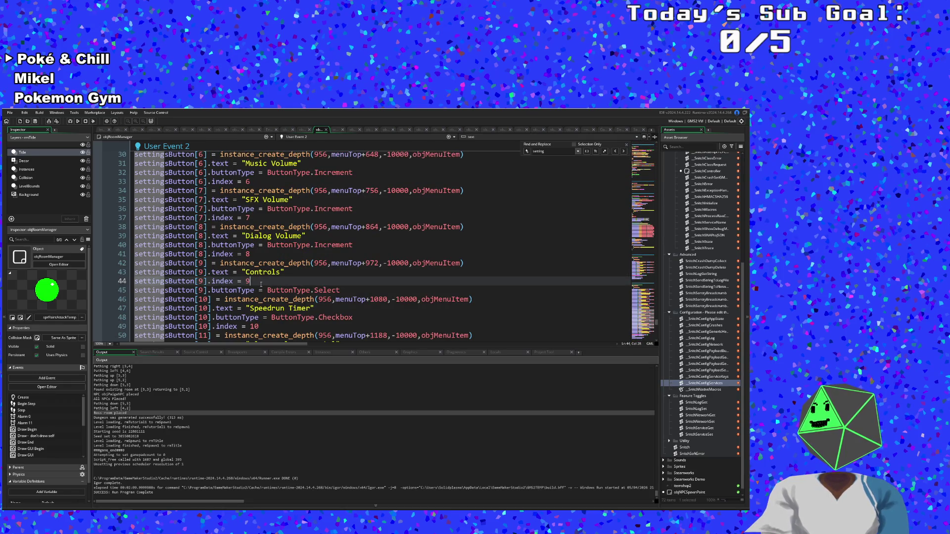
pyautogui.scroll(8, 255, 295)
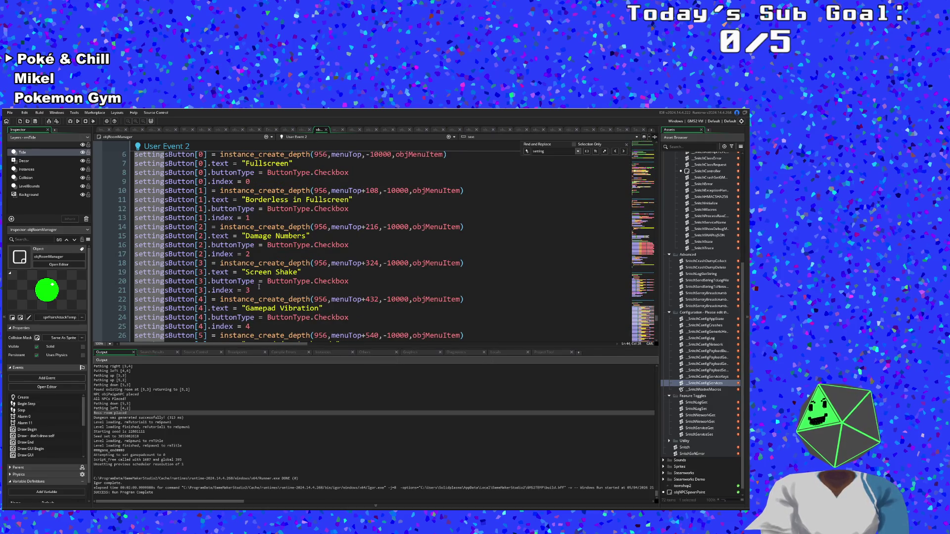
pyautogui.scroll(2, 259, 288)
pyautogui.scroll(-10, 260, 284)
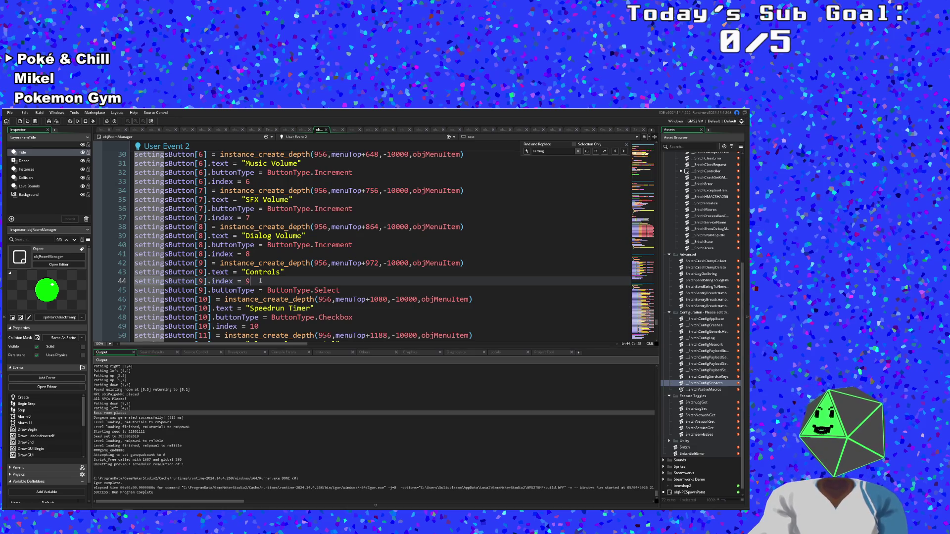
pyautogui.scroll(-2, 283, 299)
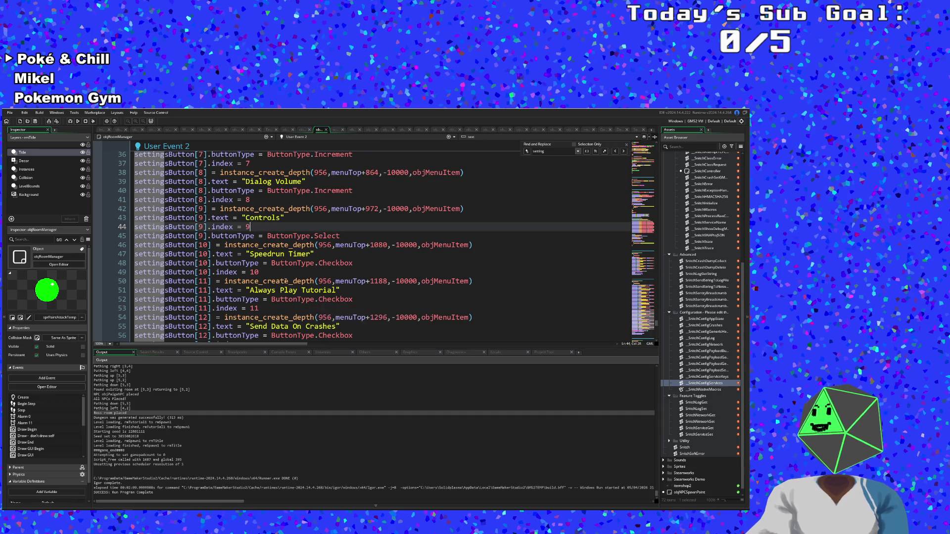
pyautogui.scroll(-2, 298, 271)
pyautogui.scroll(2, 295, 289)
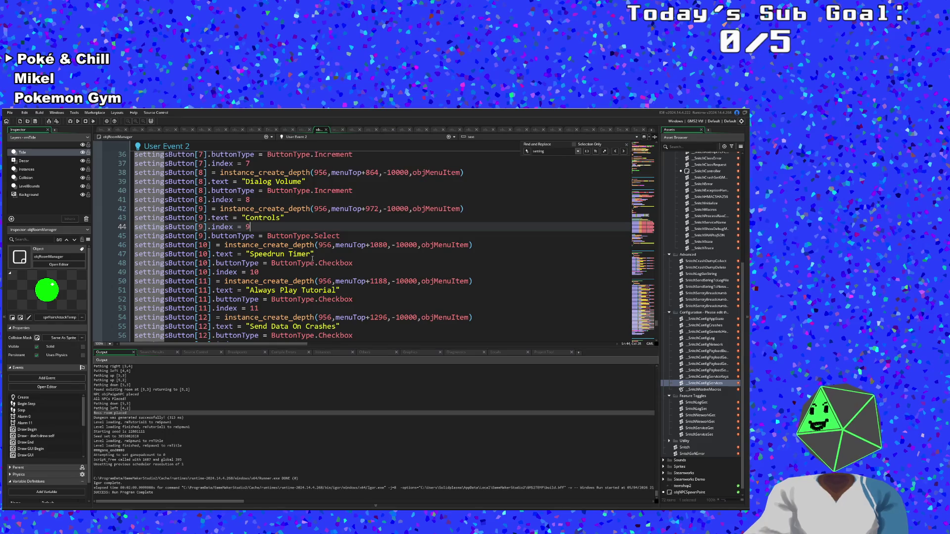
pyautogui.moveTo(343, 238); pyautogui.dragTo(331, 236)
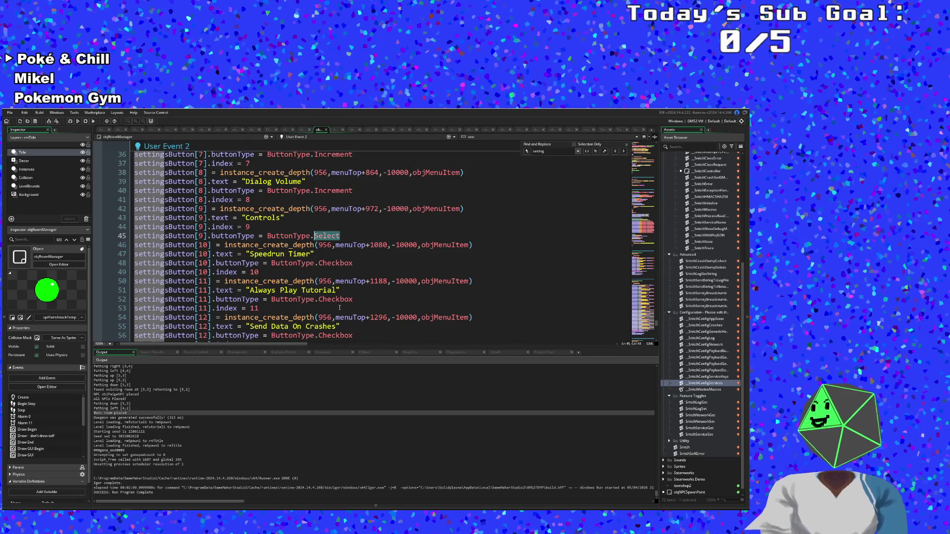
pyautogui.write('Ch')
pyautogui.press('Return')
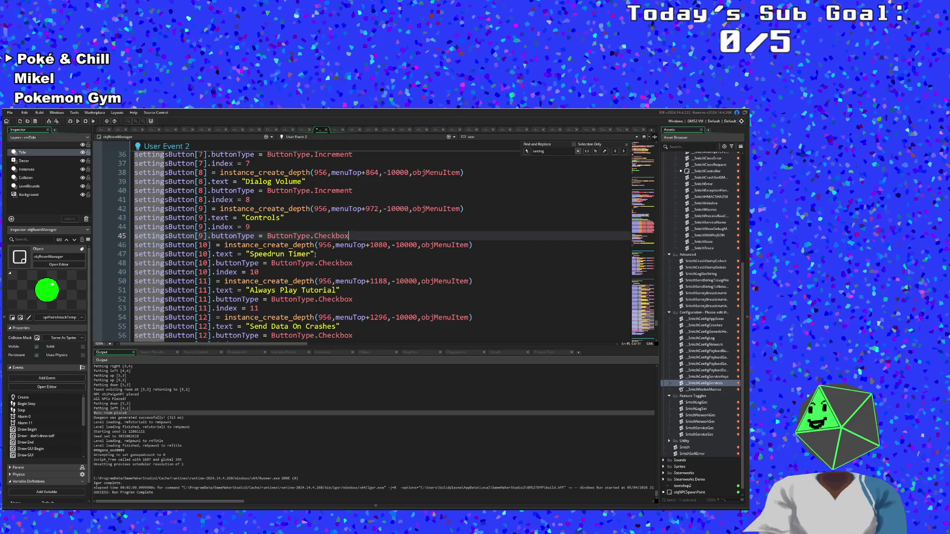
# Shift the Speedrun Timer, Always Play Tutorial and Send Data On Crashes labels up one slot.
pyautogui.moveTo(315, 255); pyautogui.dragTo(258, 254)
pyautogui.press('BackSpace')
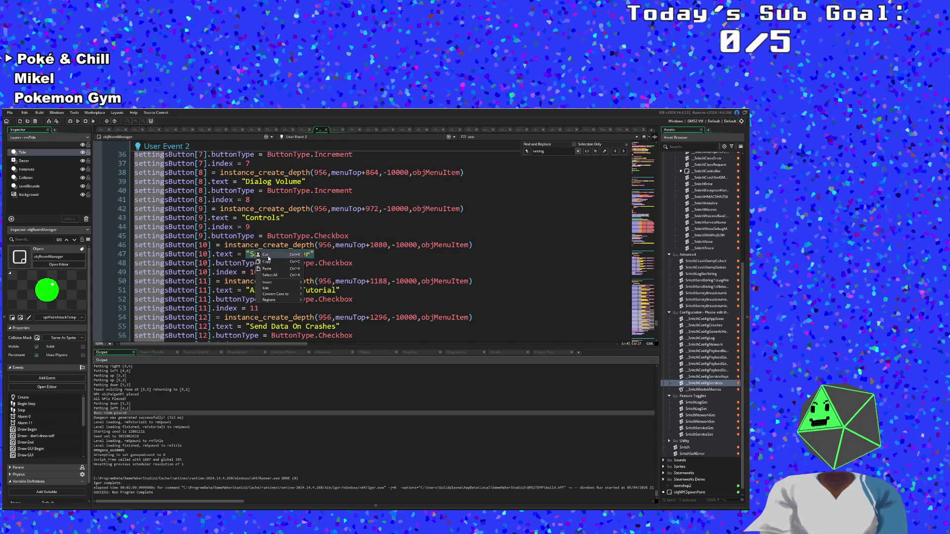
pyautogui.moveTo(289, 218); pyautogui.dragTo(247, 217)
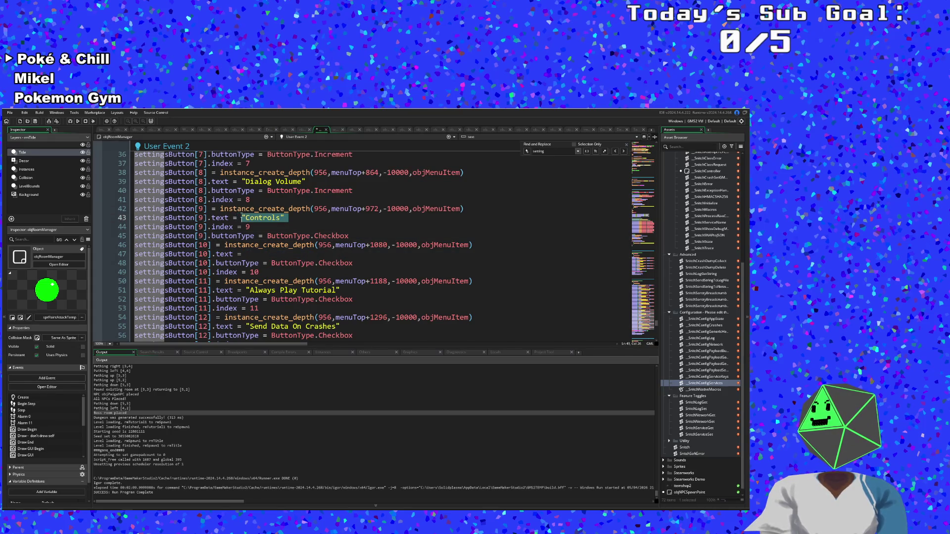
pyautogui.write('"Speedrun Timer"')
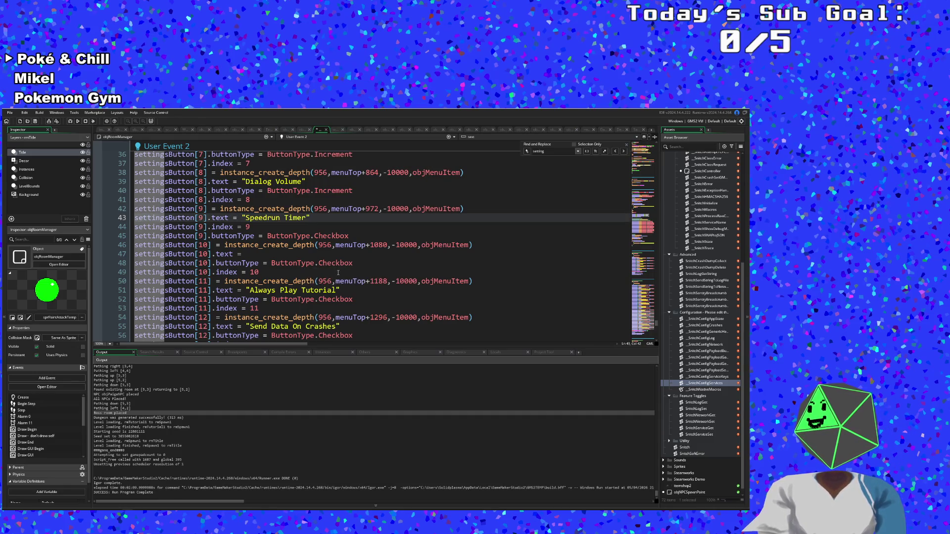
pyautogui.moveTo(340, 291); pyautogui.dragTo(246, 291)
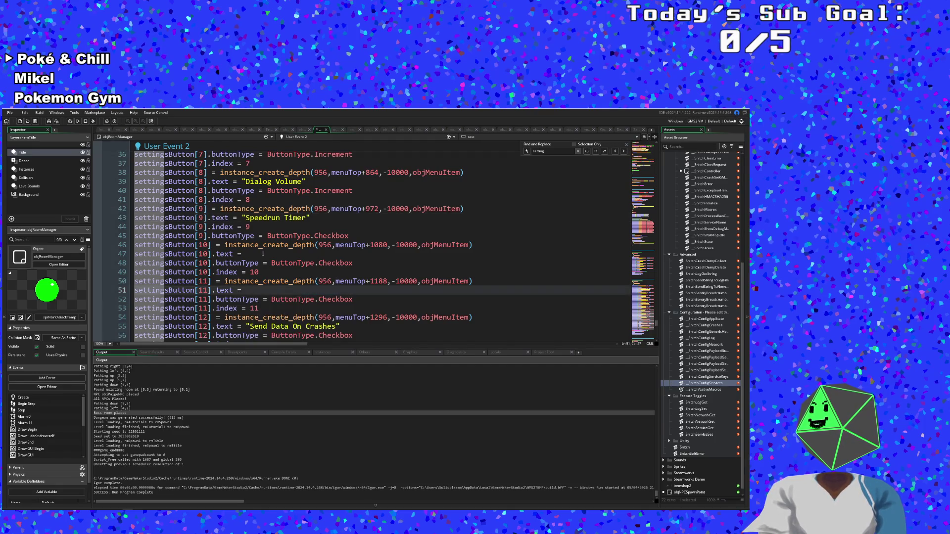
pyautogui.hotkey('ctrl', 'x')
pyautogui.click(246, 254)
pyautogui.hotkey('ctrl', 'v')
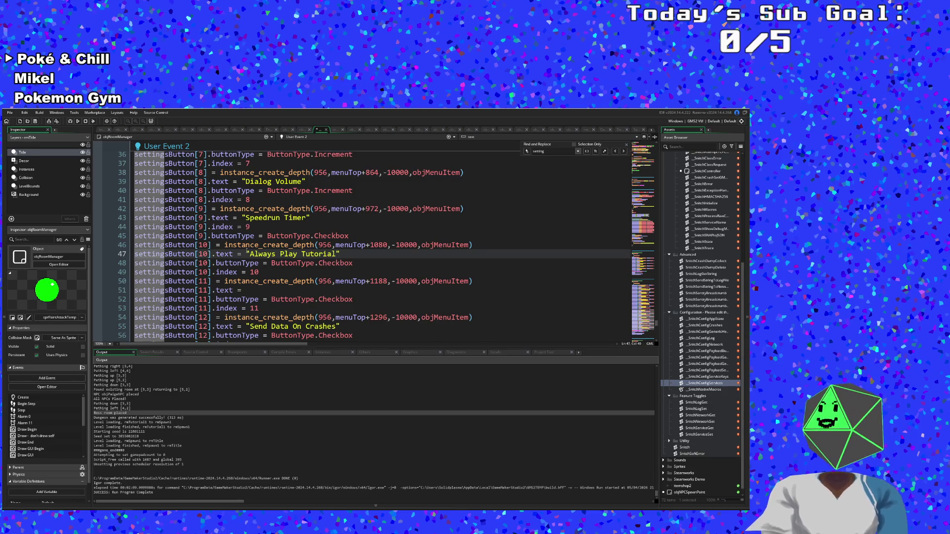
pyautogui.scroll(-2, 251, 272)
pyautogui.moveTo(339, 272); pyautogui.dragTo(246, 271)
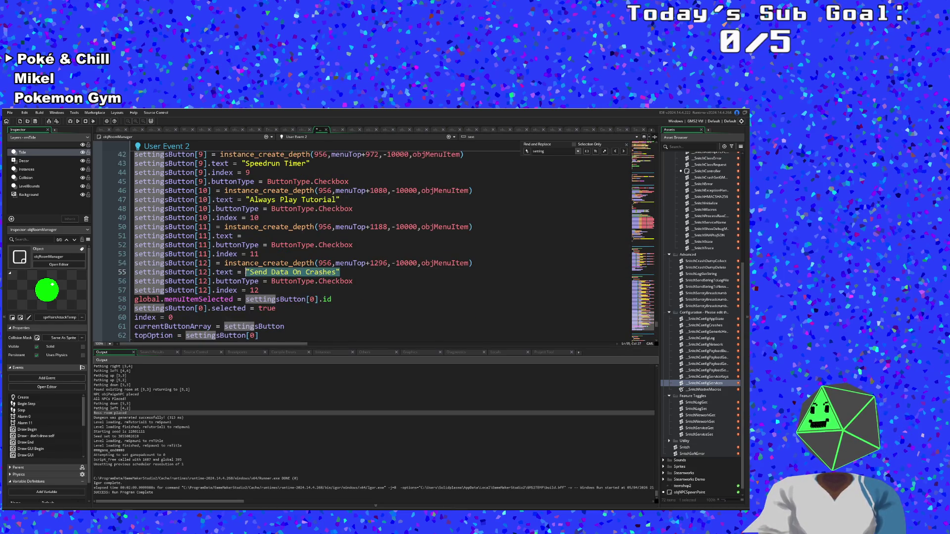
pyautogui.hotkey('ctrl', 'x')
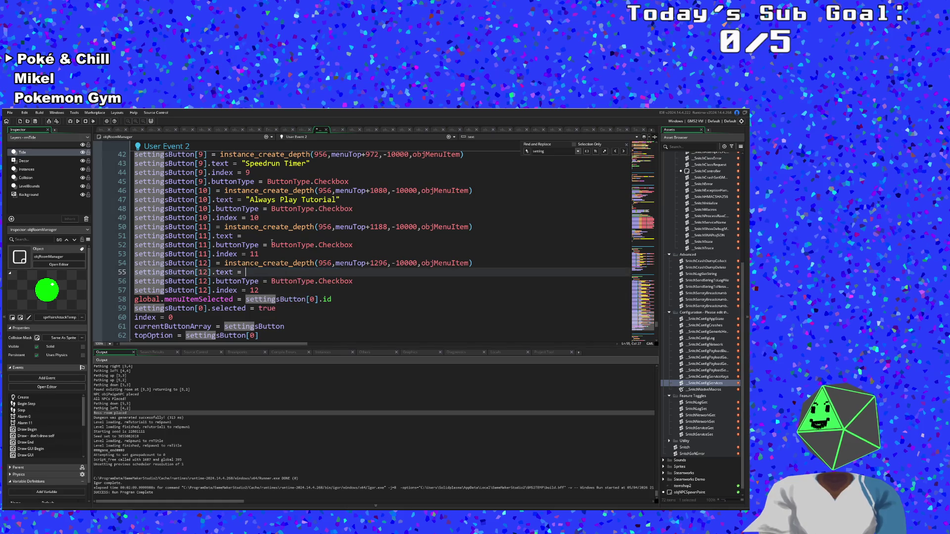
pyautogui.click(255, 238)
pyautogui.write('"Send Data On Crashes"')
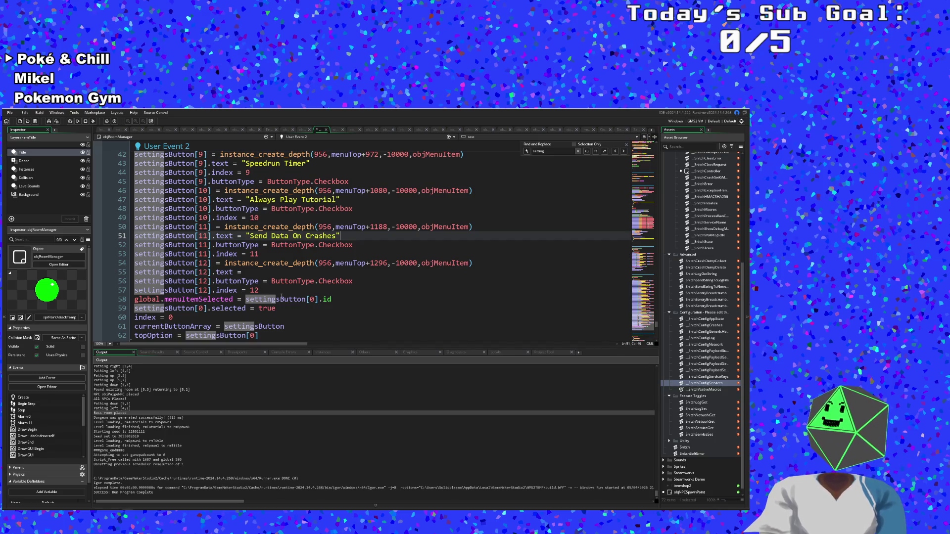
# Delete the leftover last settingsButton block.
pyautogui.moveTo(266, 291); pyautogui.dragTo(134, 262)
pyautogui.press('BackSpace')
pyautogui.press('BackSpace')
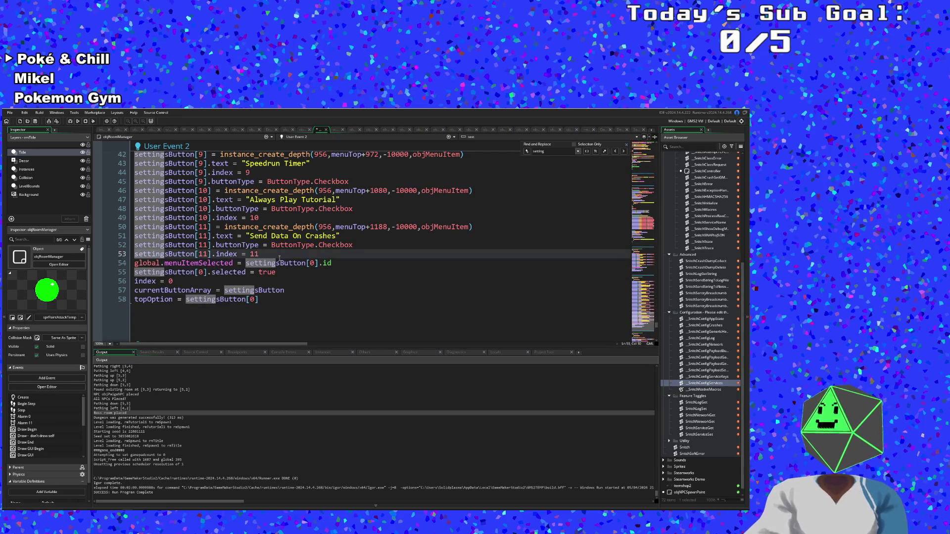
pyautogui.scroll(15, 279, 258)
pyautogui.scroll(-6, 283, 248)
pyautogui.scroll(4, 277, 249)
pyautogui.click(272, 248)
pyautogui.scroll(-8, 272, 248)
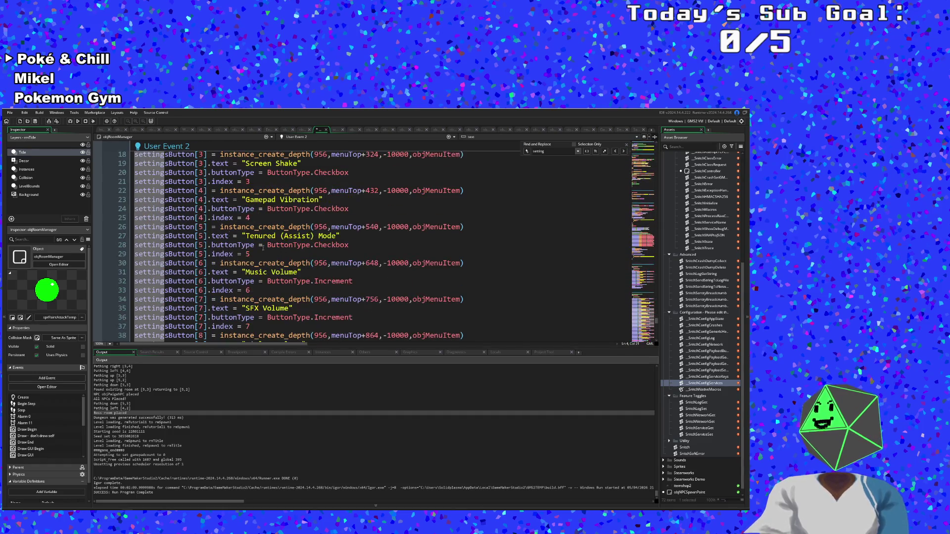
# Run the game in the debugger to test the updated settings menu.
pyautogui.click(10, 113)
pyautogui.click(17, 143)
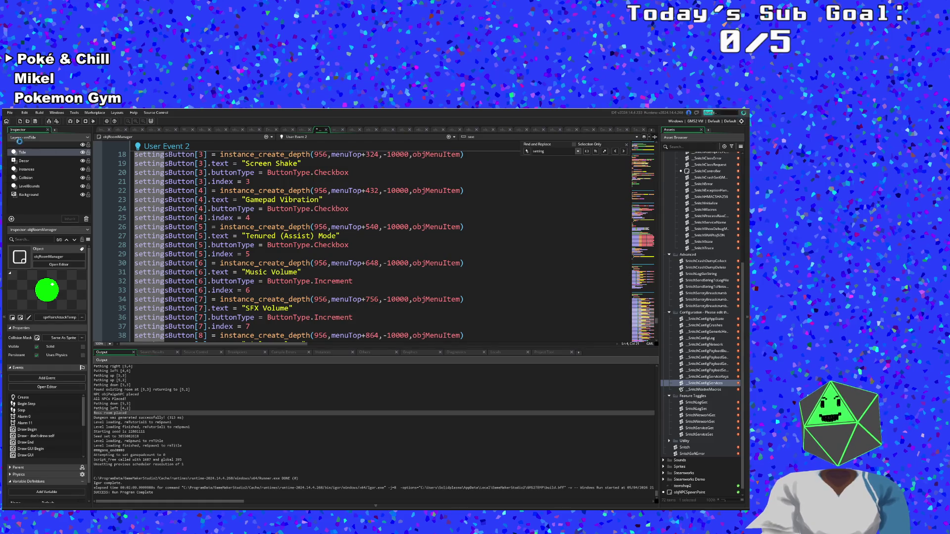
pyautogui.click(70, 122)
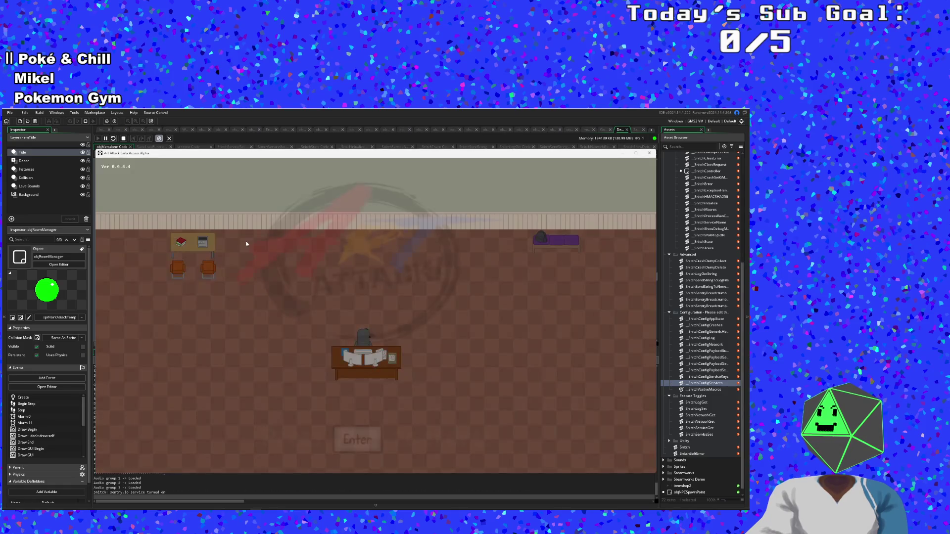
# Open the in-game Settings list, check Always Play Tutorial, and return to the main menu.
pyautogui.press('Return')
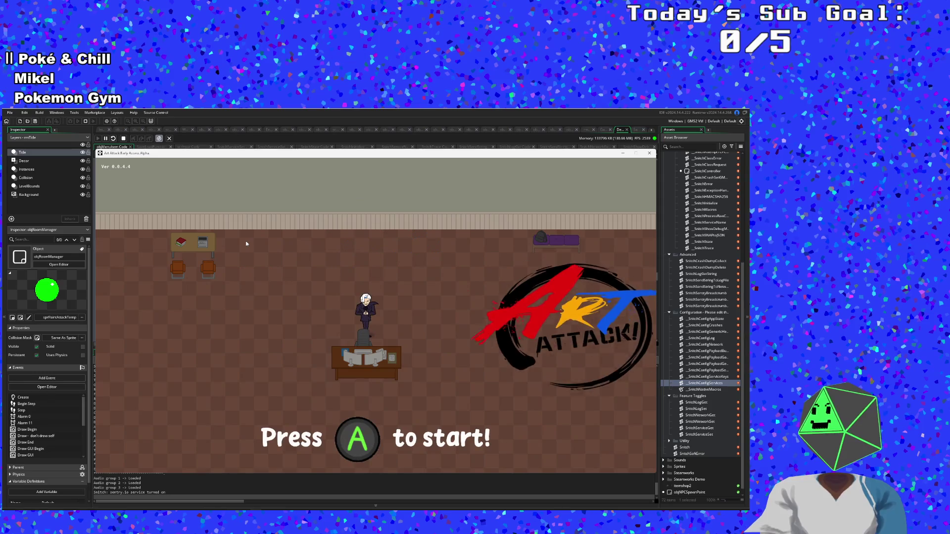
pyautogui.press('Down')
pyautogui.press('Return')
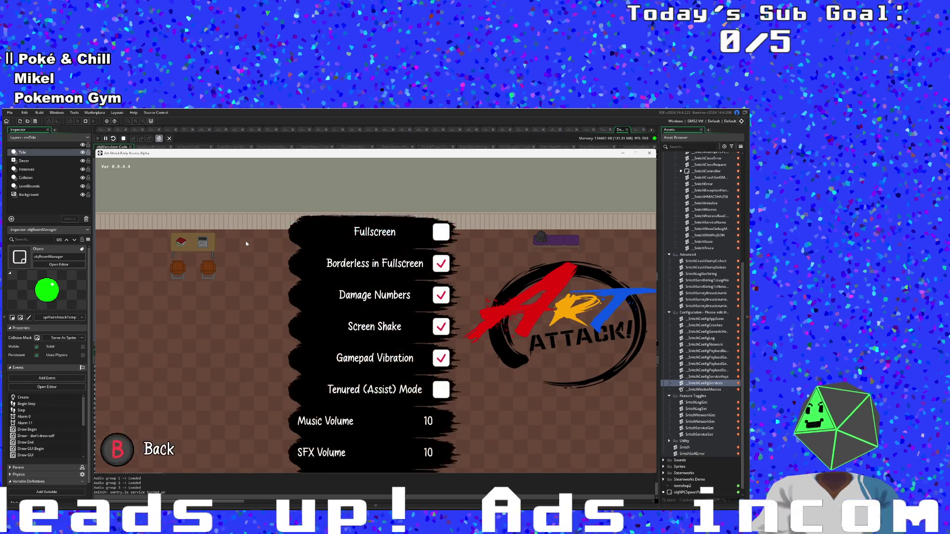
pyautogui.press('Up')
pyautogui.press('Up')
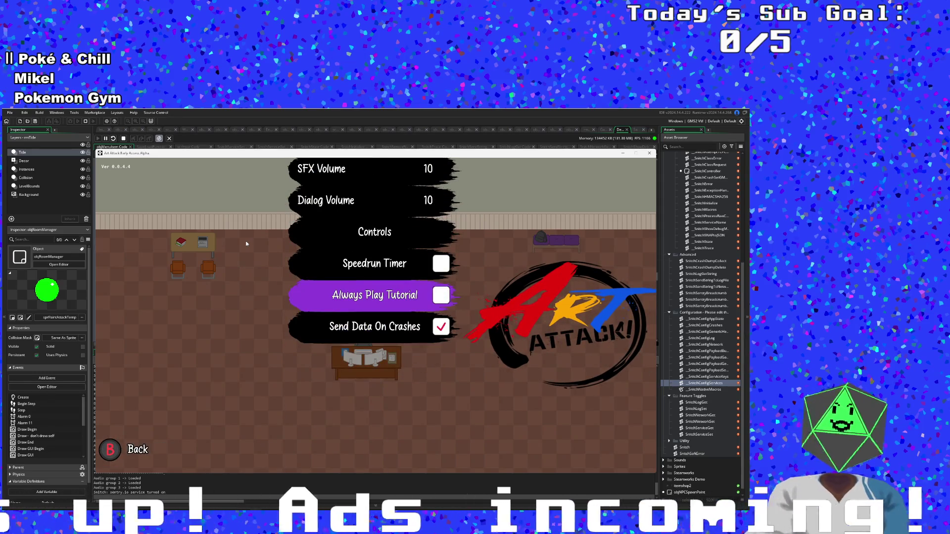
pyautogui.press('Escape')
# Start a new run, skip the opening dialogue and walk right out of the dorm room.
pyautogui.press('Return')
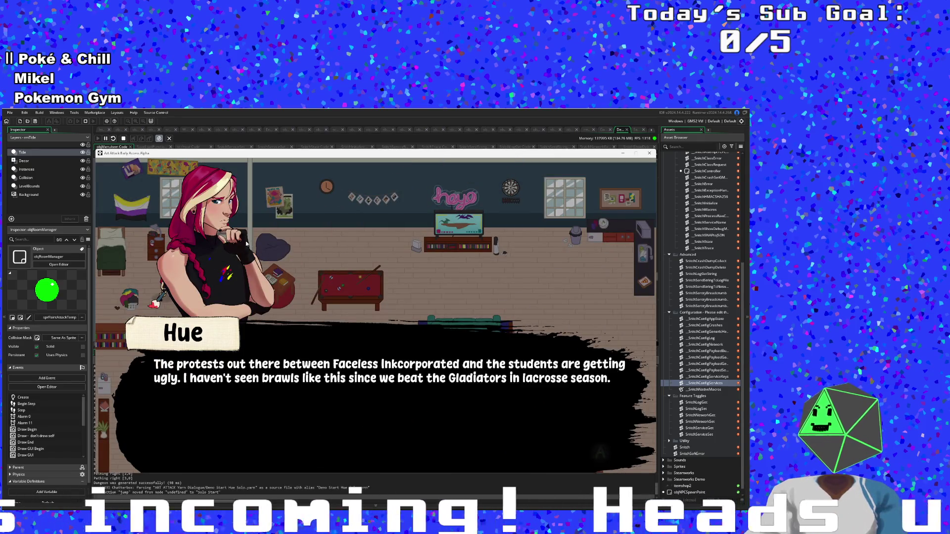
pyautogui.press('Return')
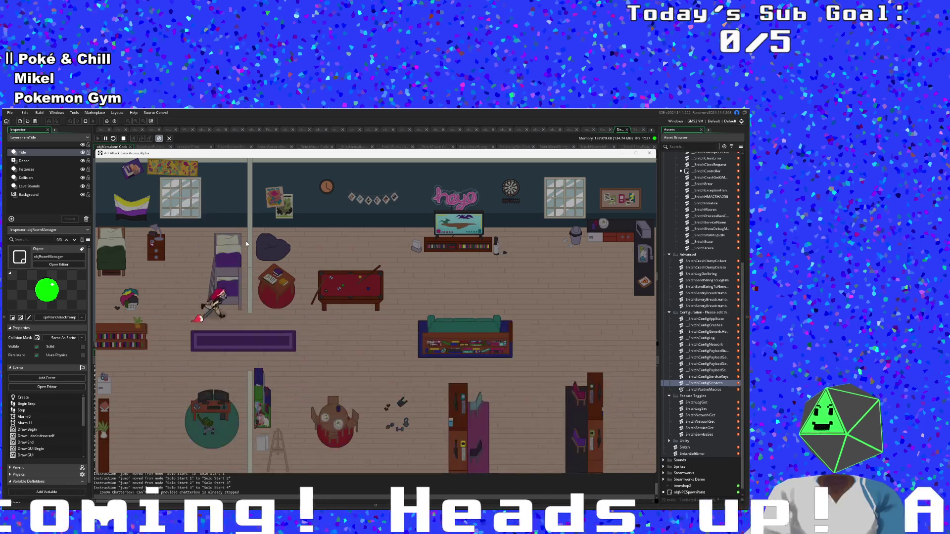
pyautogui.press('Right')
pyautogui.press('Down')
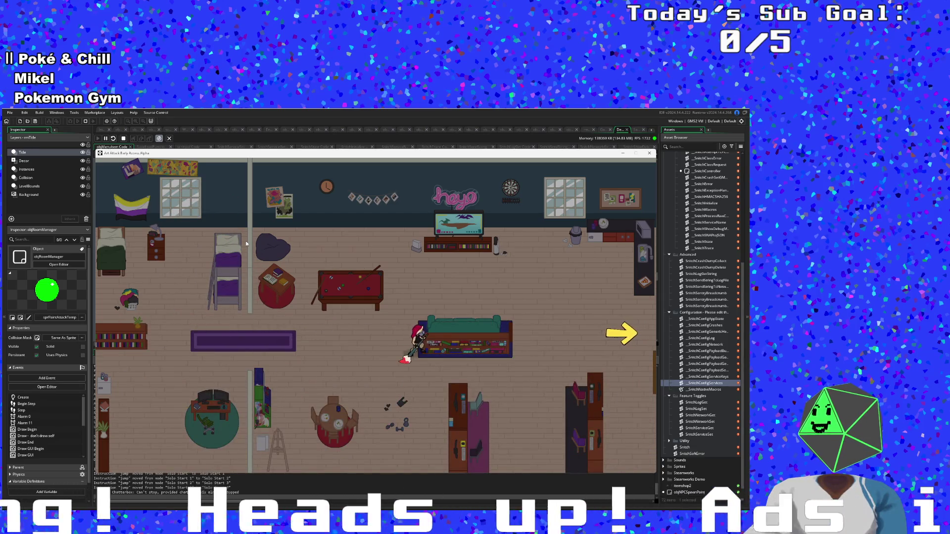
pyautogui.press('Right')
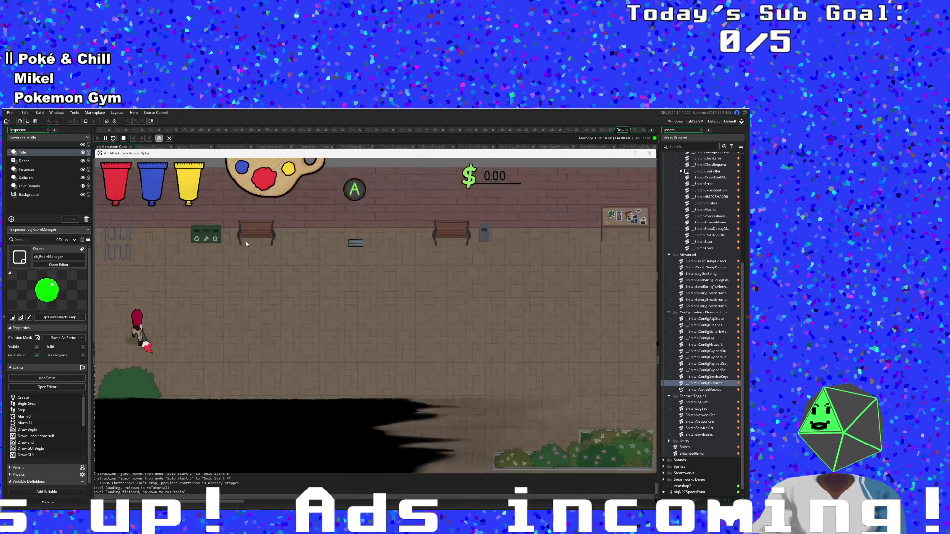
# Open the pause menu's Settings list in-game and back out again.
pyautogui.press('Right')
pyautogui.press('Escape')
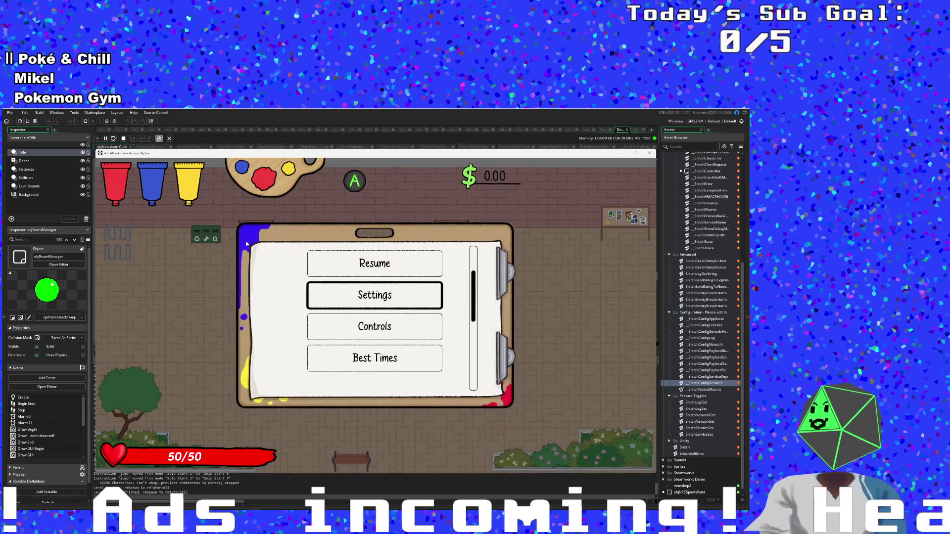
pyautogui.press('Escape')
pyautogui.press('Right')
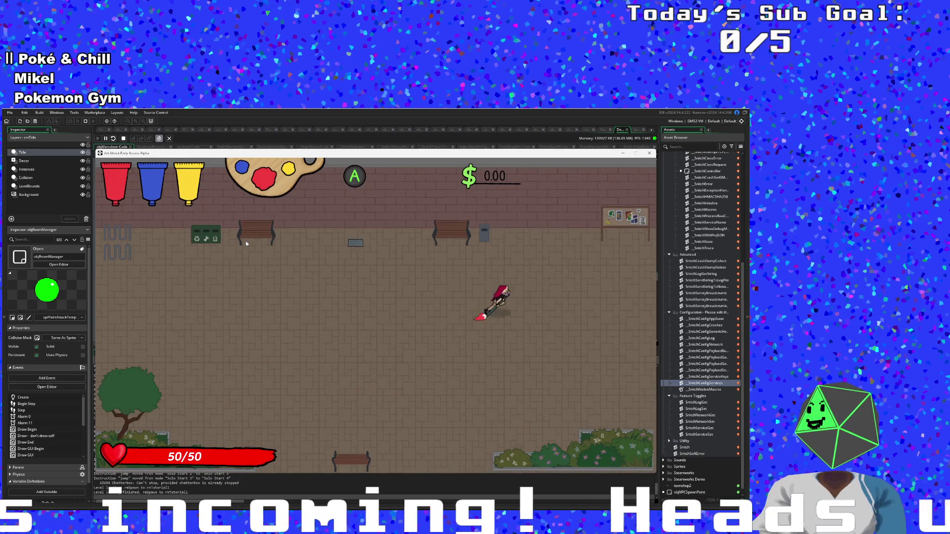
pyautogui.press('Escape')
pyautogui.press('Return')
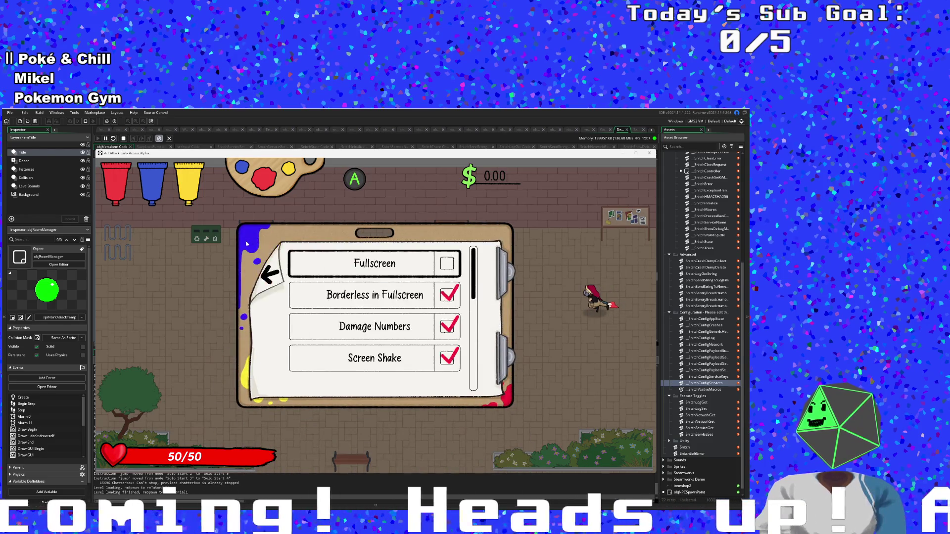
pyautogui.press('Up')
pyautogui.press('Up')
pyautogui.press('Escape')
pyautogui.press('Escape')
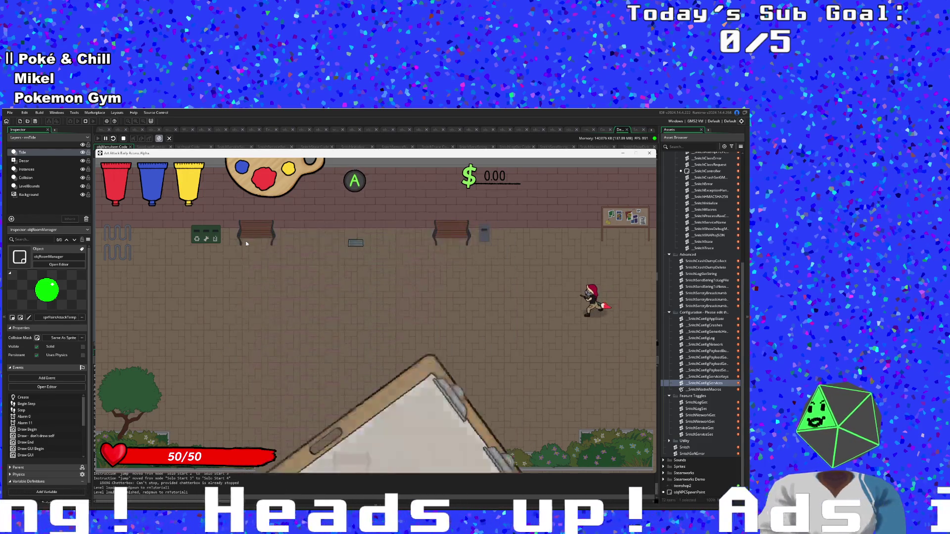
pyautogui.press('Left')
pyautogui.press('Left')
# Walk through the tutorial rooms and finish the NPC's dialogue.
pyautogui.press('Up')
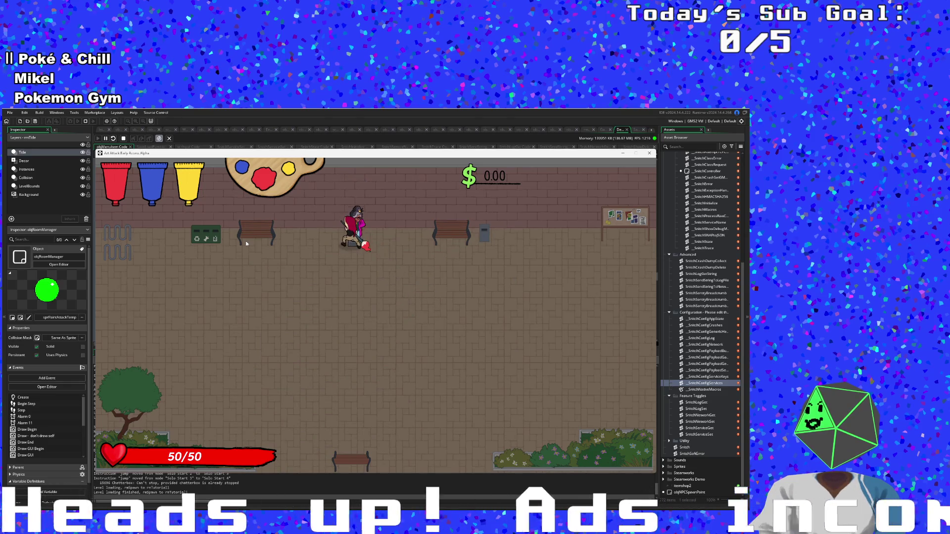
pyautogui.press('Return')
pyautogui.press('Right')
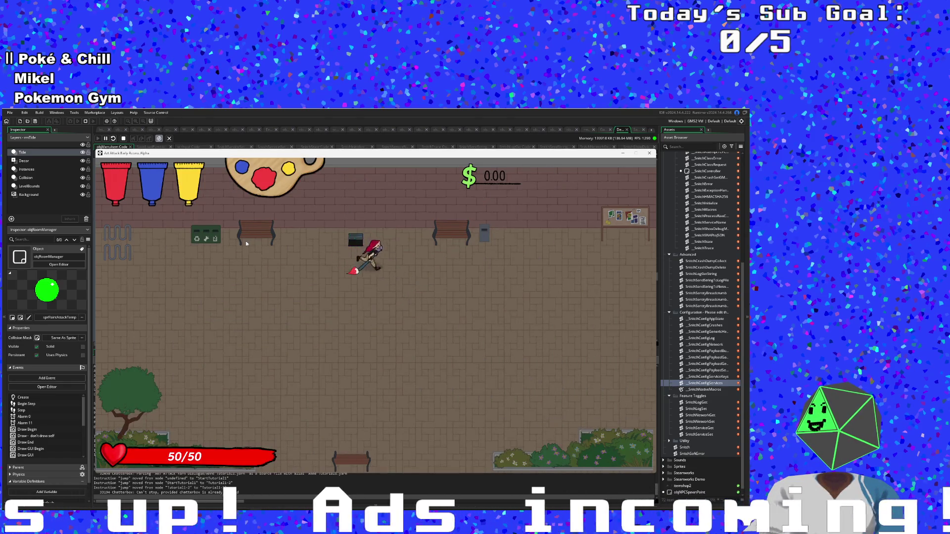
pyautogui.press('Down')
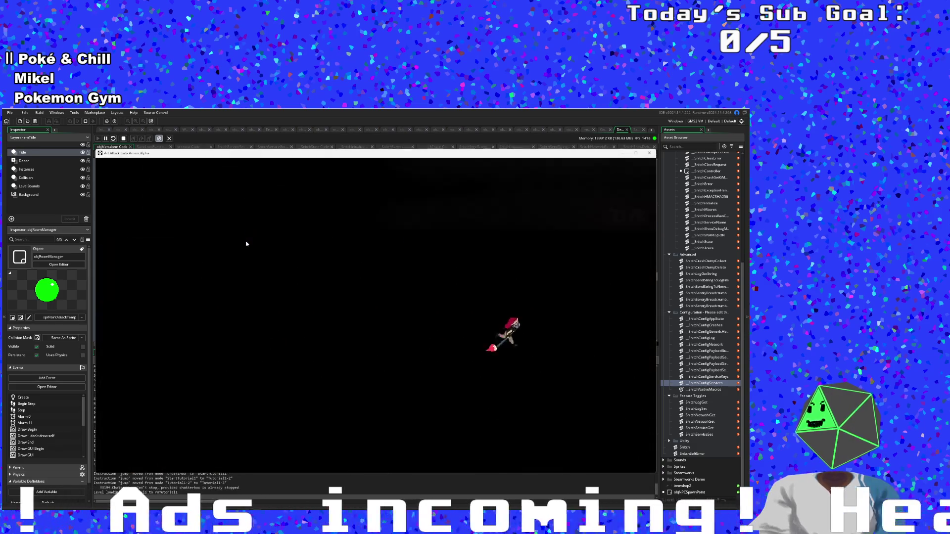
pyautogui.press('Left')
pyautogui.press('Right')
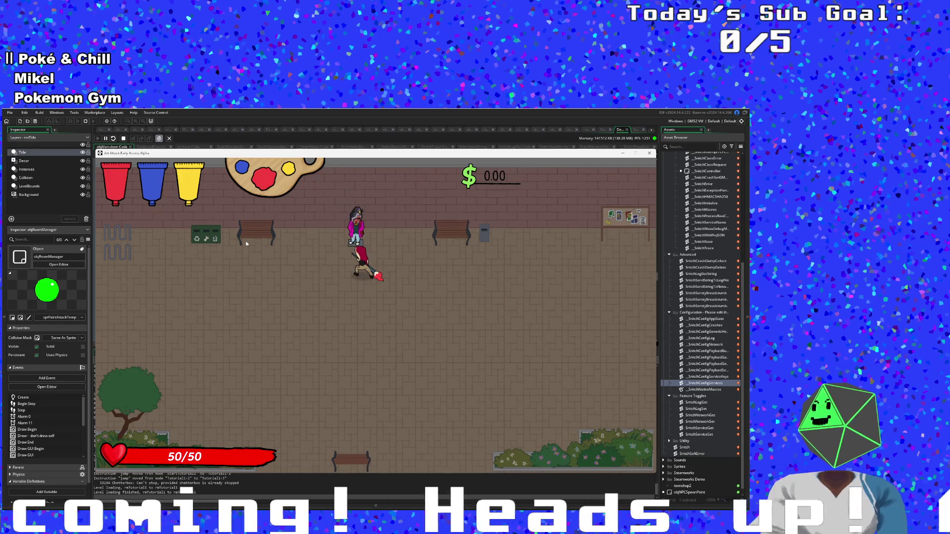
pyautogui.press('Return')
pyautogui.press('Right')
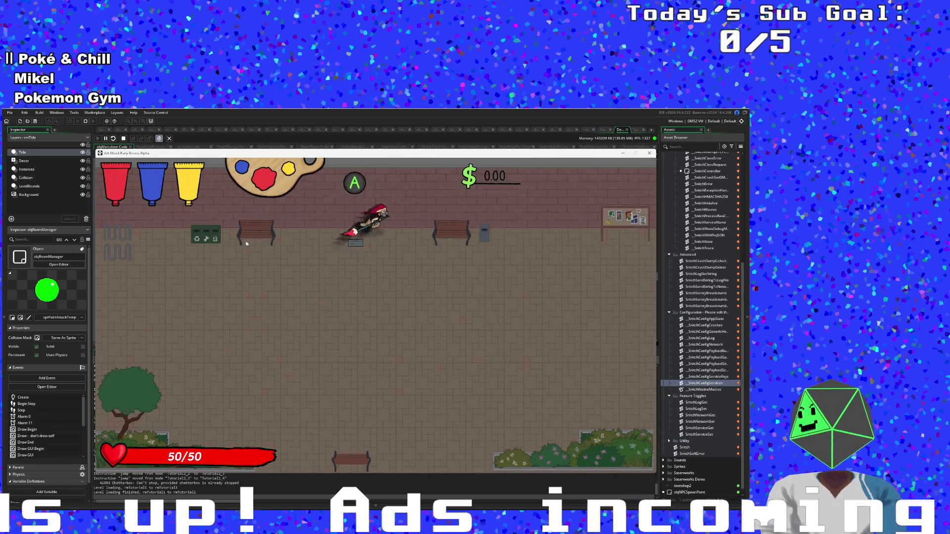
# Defeat the enemy, pick up the blue paint bucket and mix purple paint.
pyautogui.press('Return')
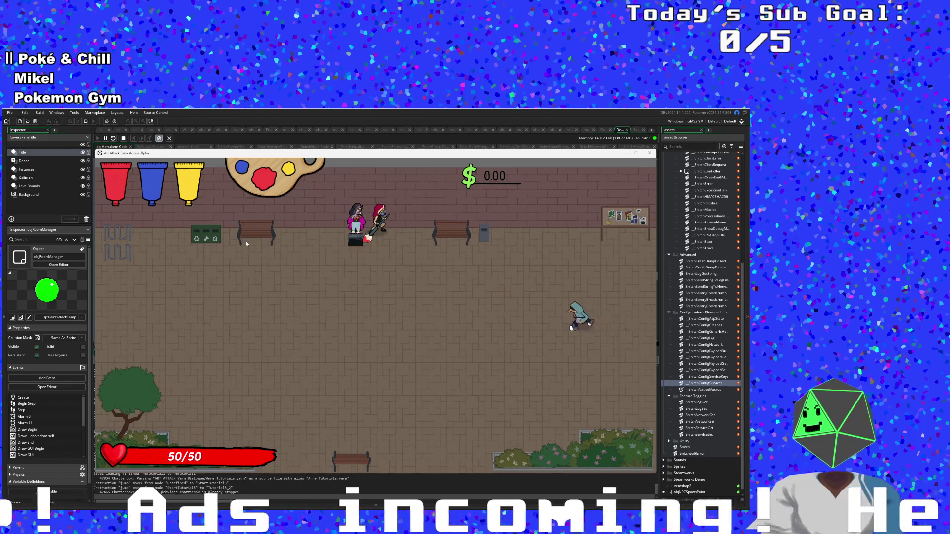
pyautogui.press('d')
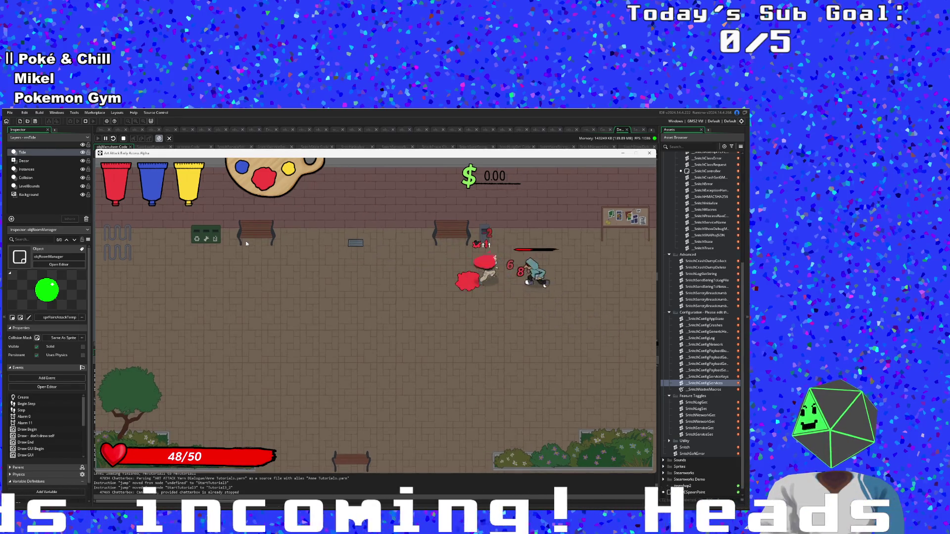
pyautogui.press('d')
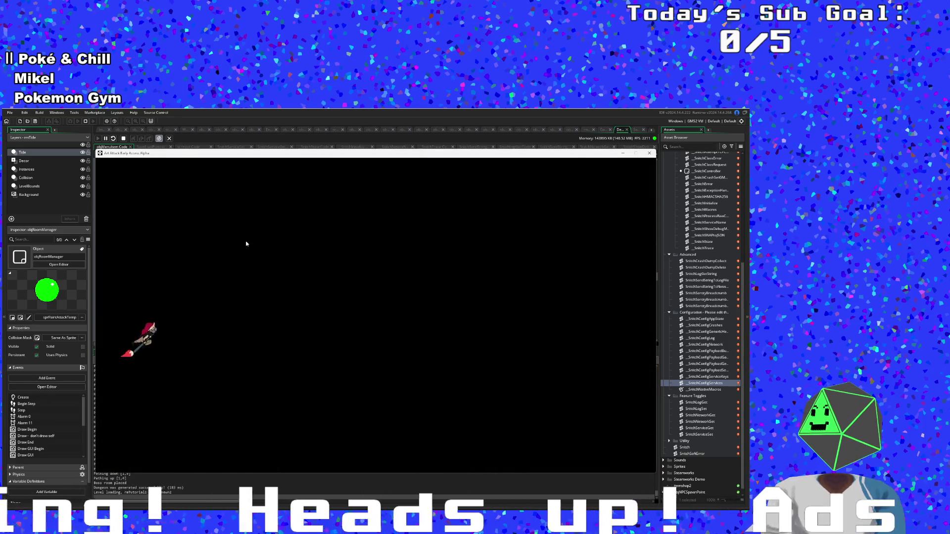
pyautogui.press('d')
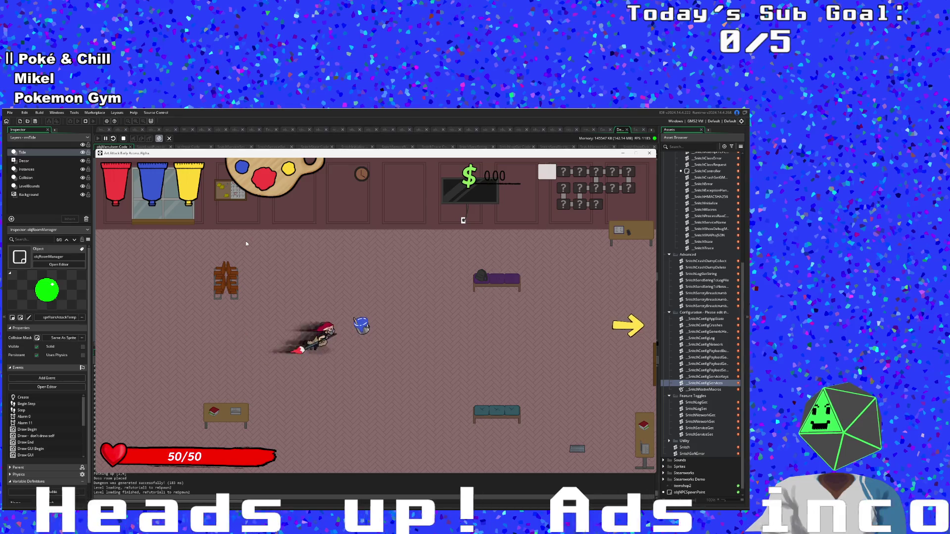
pyautogui.press('y')
pyautogui.press('w')
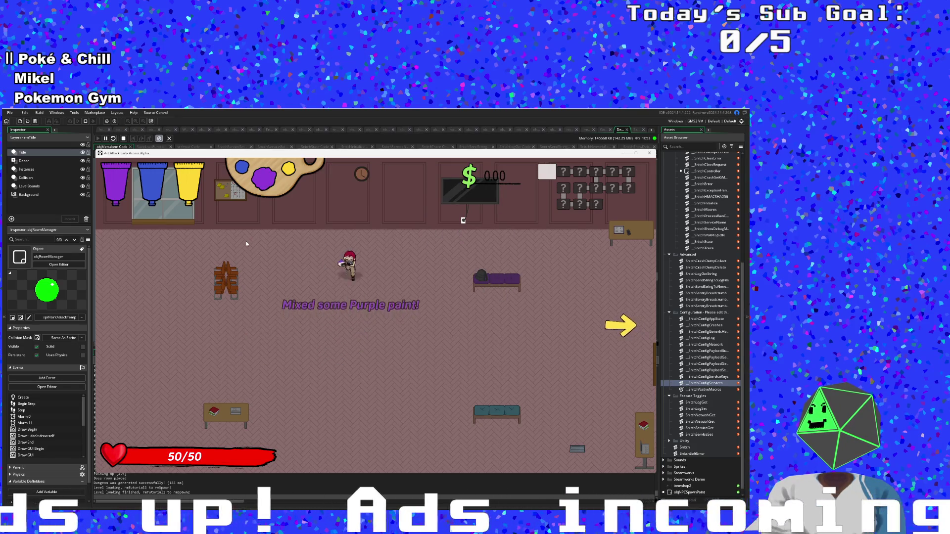
# Kill the player from the F1 debug overlay and start a new run from the death screen.
pyautogui.press('d')
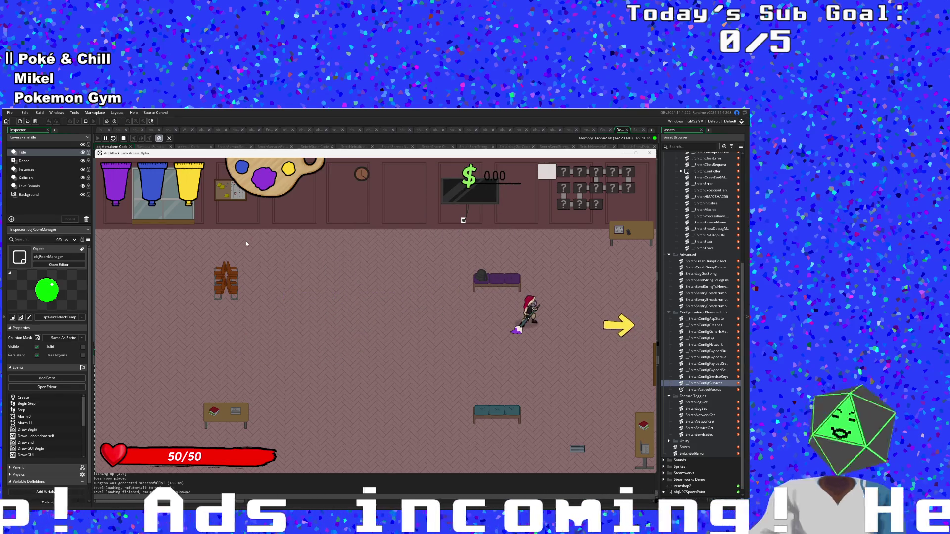
pyautogui.press('F1')
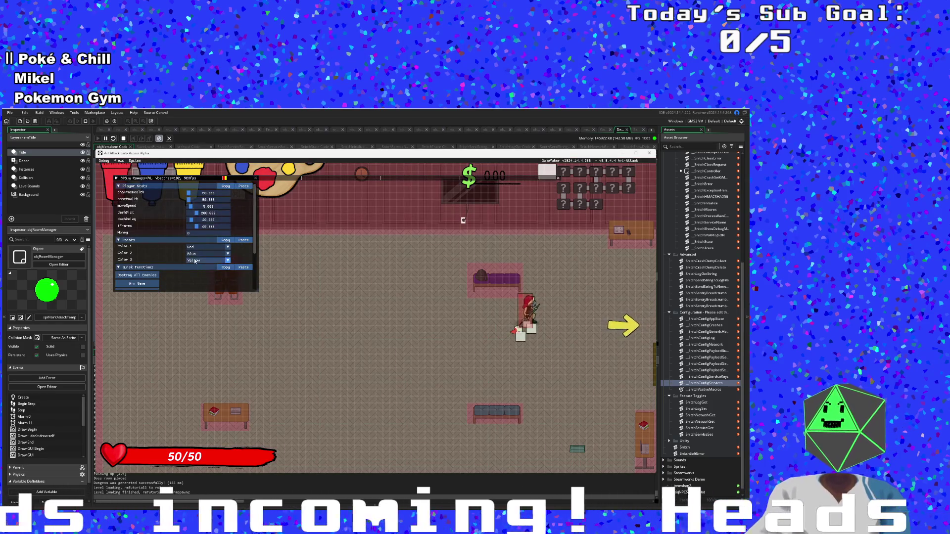
pyautogui.scroll(-3, 177, 265)
pyautogui.click(148, 263)
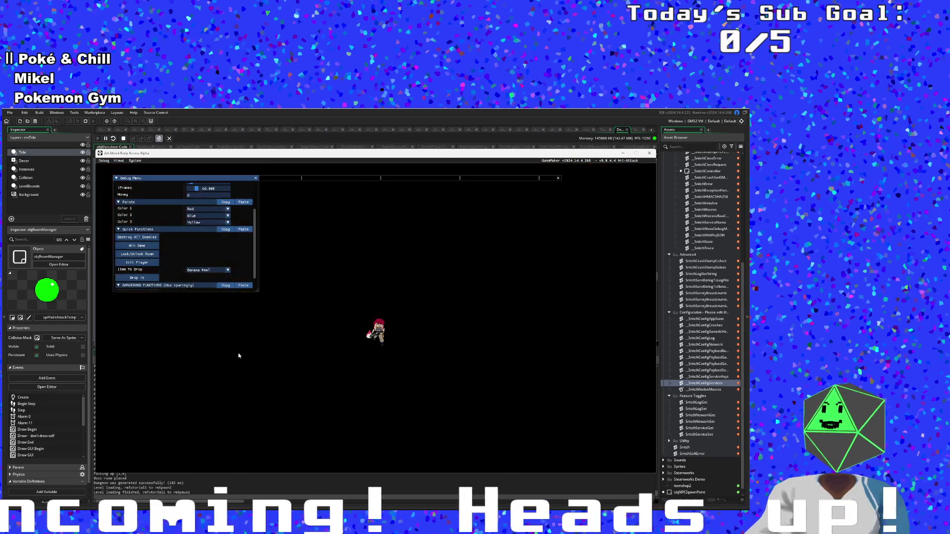
pyautogui.press('F1')
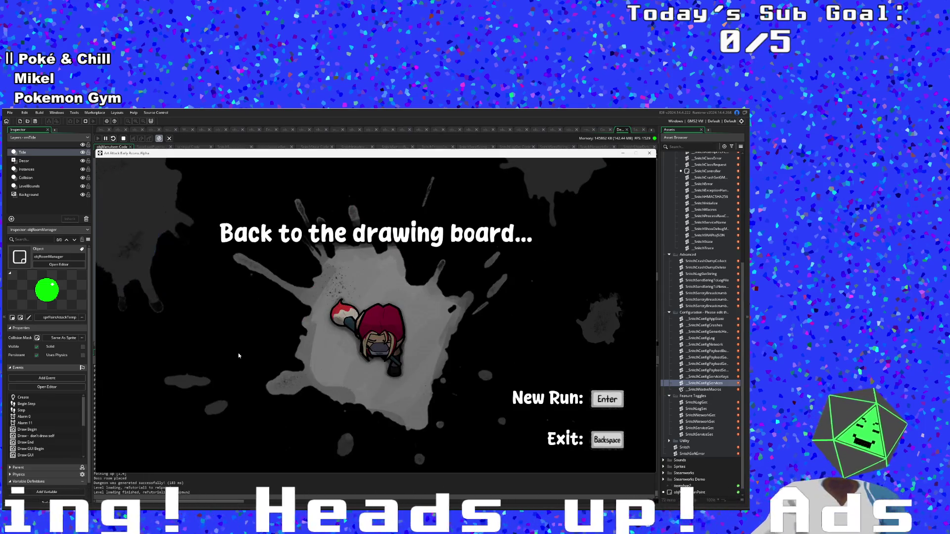
pyautogui.press('Return')
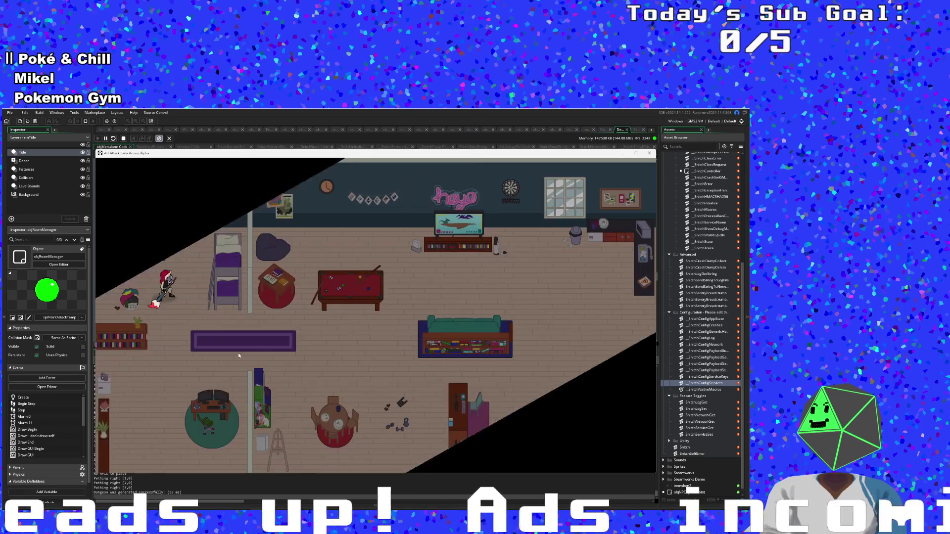
# Dash the character around the street, then close the game window.
pyautogui.press('d')
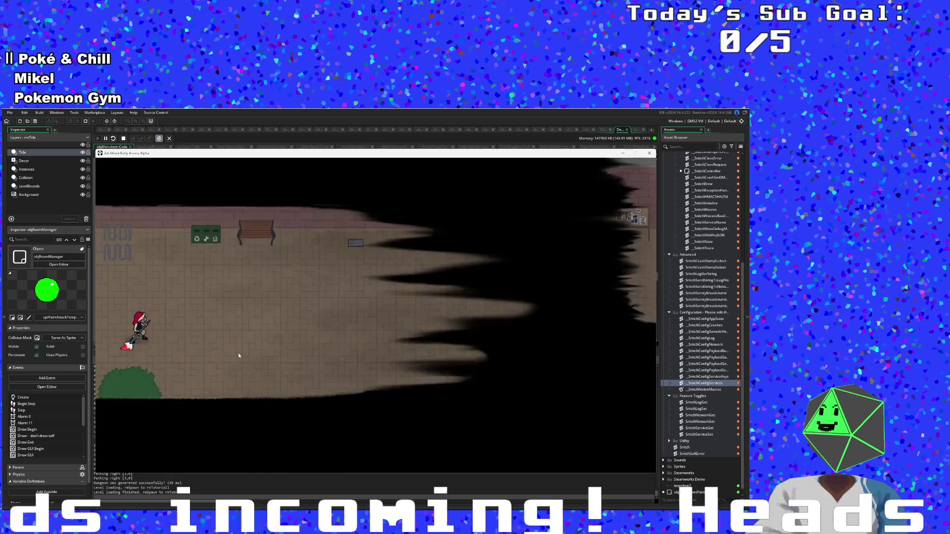
pyautogui.press('d')
pyautogui.press('a')
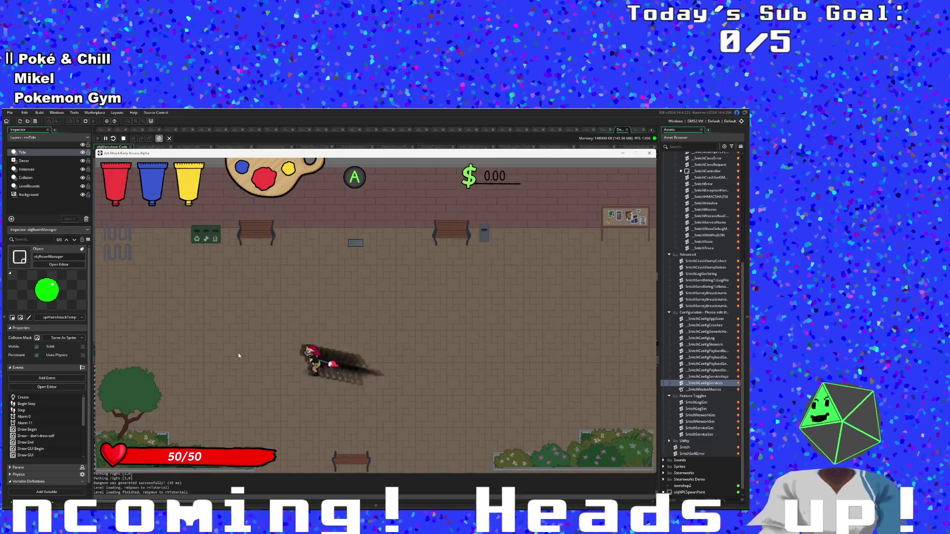
pyautogui.press('w')
pyautogui.press('d')
pyautogui.press('a')
pyautogui.press('d')
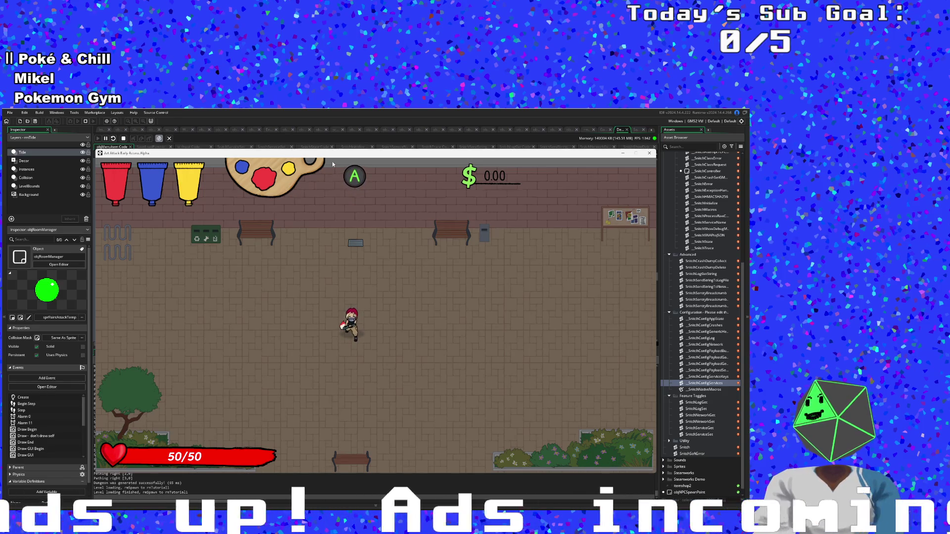
pyautogui.click(649, 153)
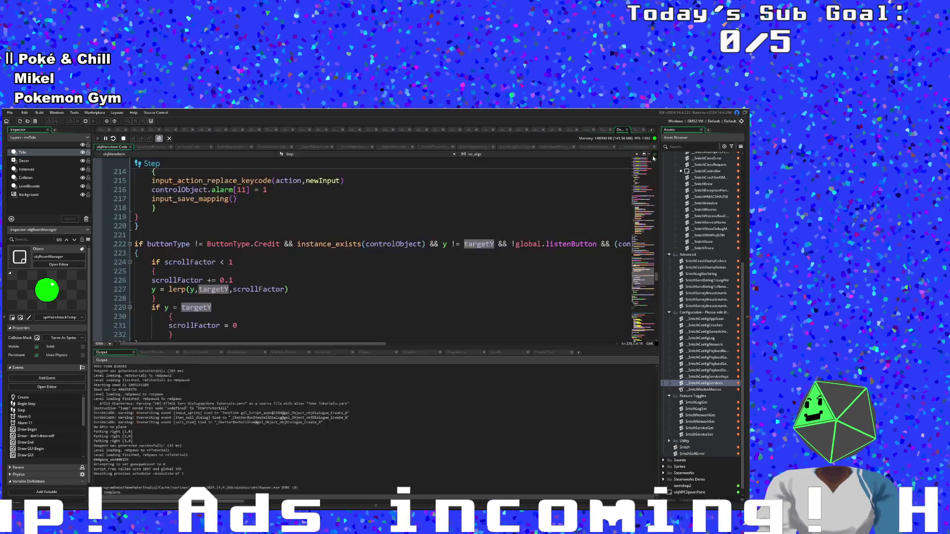
# Jump to the NewRun code with a Ctrl+T search for 'NewRun'.
pyautogui.click(511, 274)
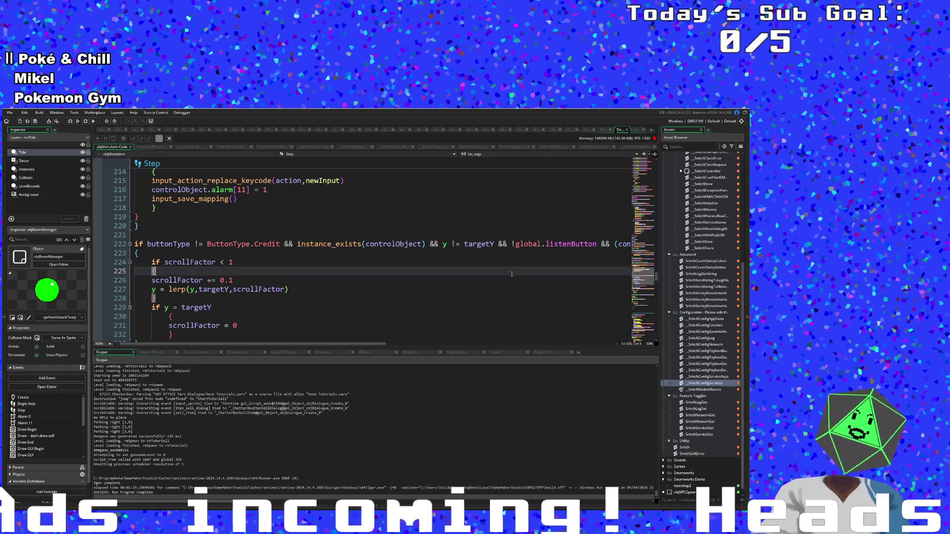
pyautogui.hotkey('ctrl', 't')
pyautogui.write('NewRun')
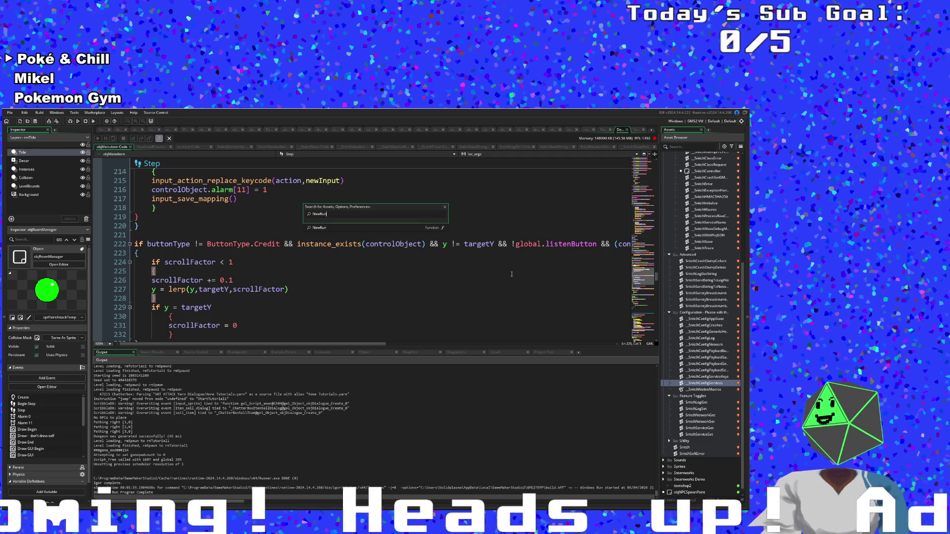
pyautogui.press('Return')
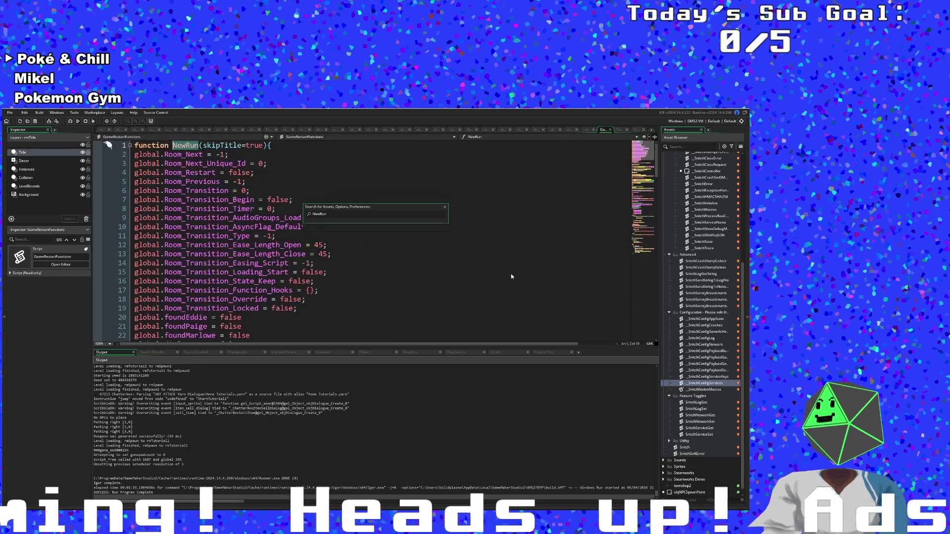
# Review the tutorial-skip code, highlighting every use of tutorial on line 58.
pyautogui.scroll(-10, 352, 266)
pyautogui.scroll(-10, 352, 266)
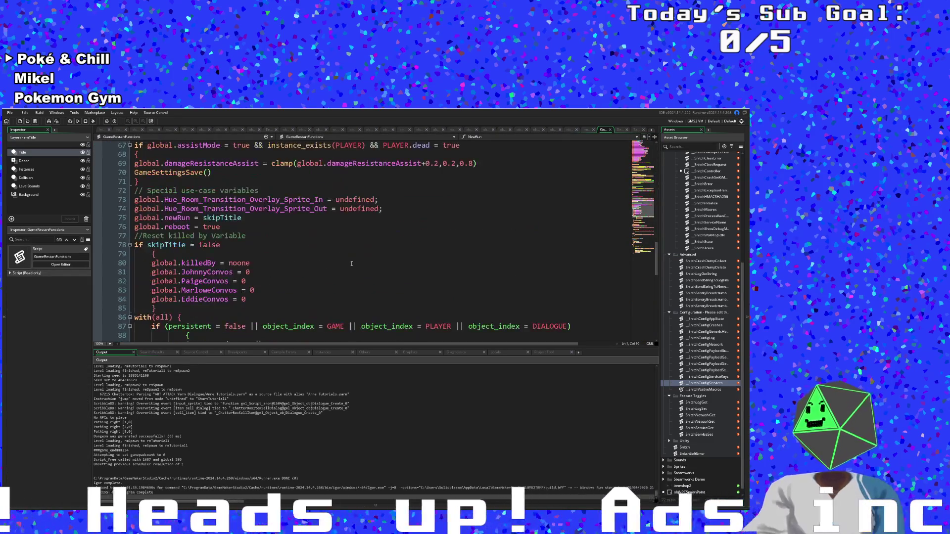
pyautogui.scroll(6, 352, 265)
pyautogui.scroll(-2, 350, 263)
pyautogui.click(234, 235)
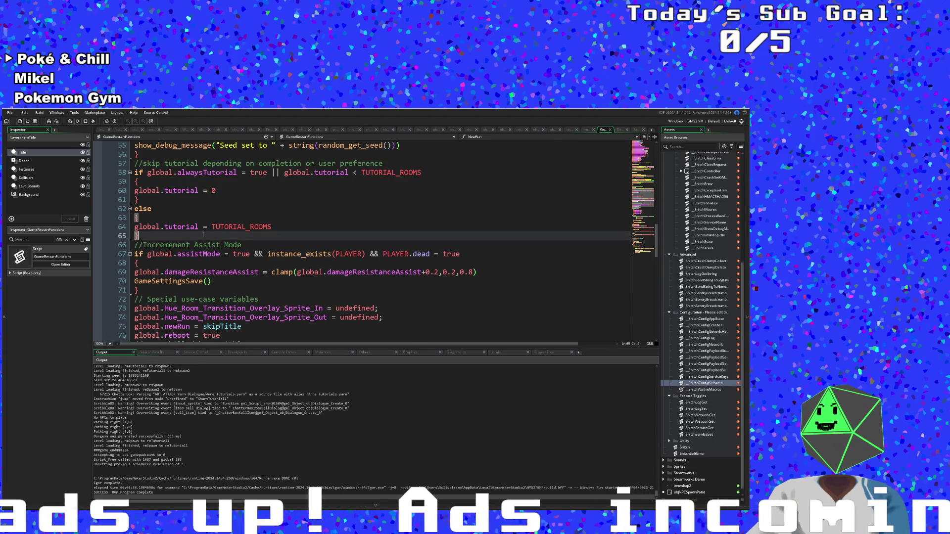
pyautogui.scroll(2, 232, 234)
pyautogui.click(180, 254)
pyautogui.click(232, 244)
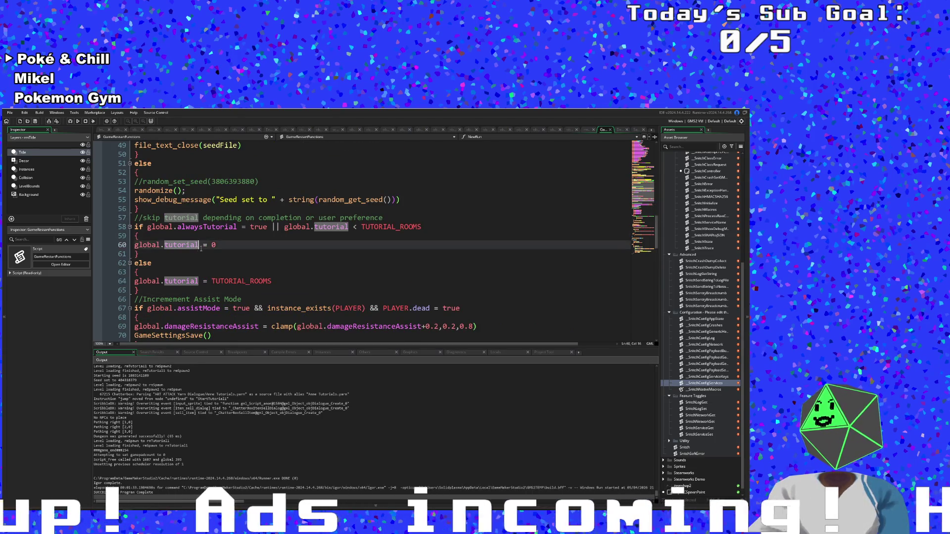
pyautogui.doubleClick(320, 228)
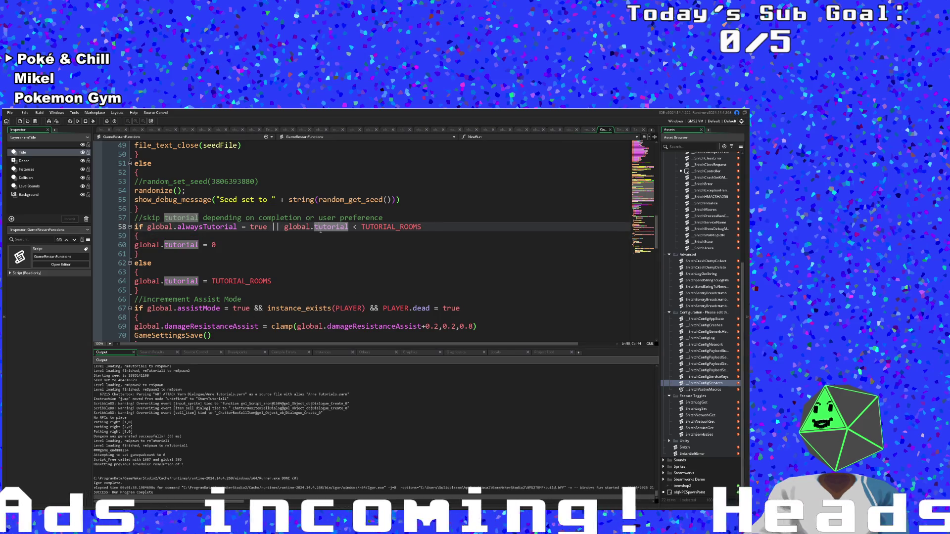
# Highlight TUTORIAL_ROOMS, read its macro tooltip, then open project-wide Search & Replace.
pyautogui.click(263, 242)
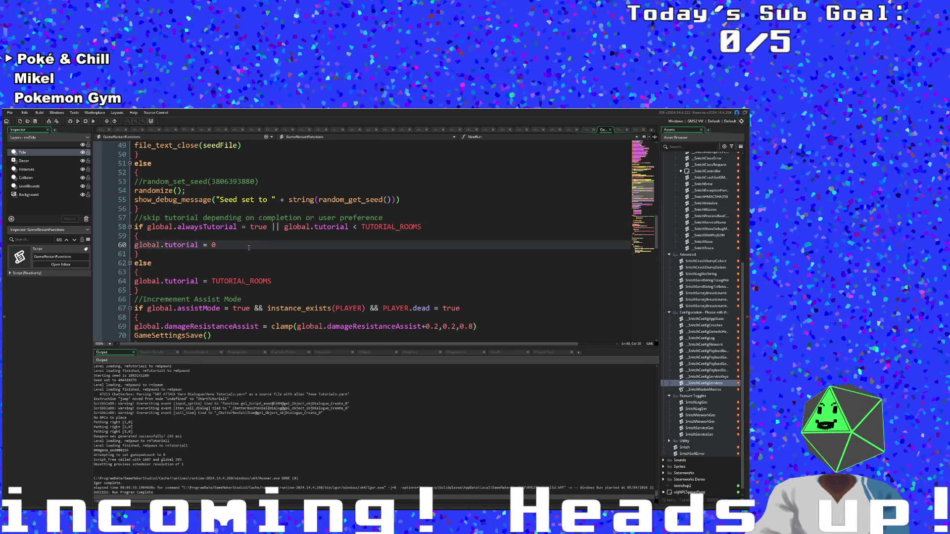
pyautogui.click(224, 257)
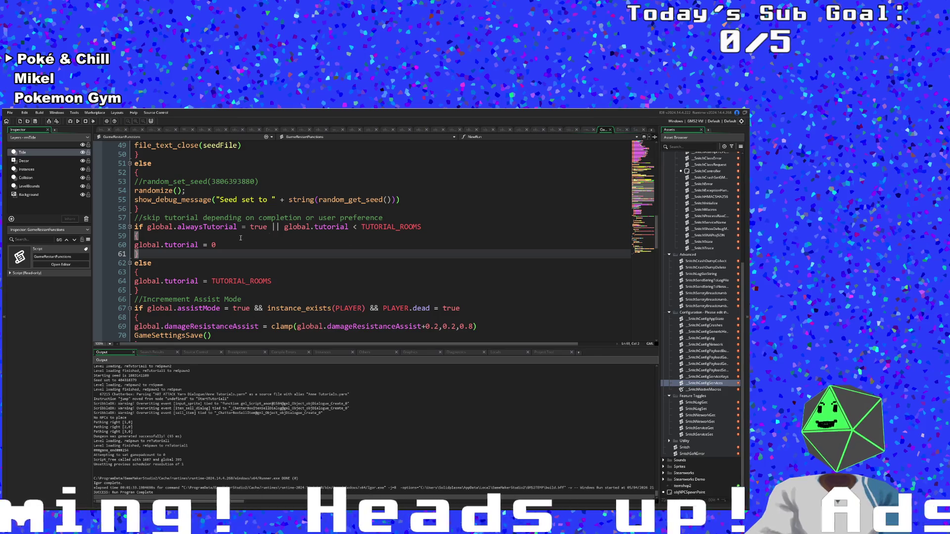
pyautogui.doubleClick(372, 228)
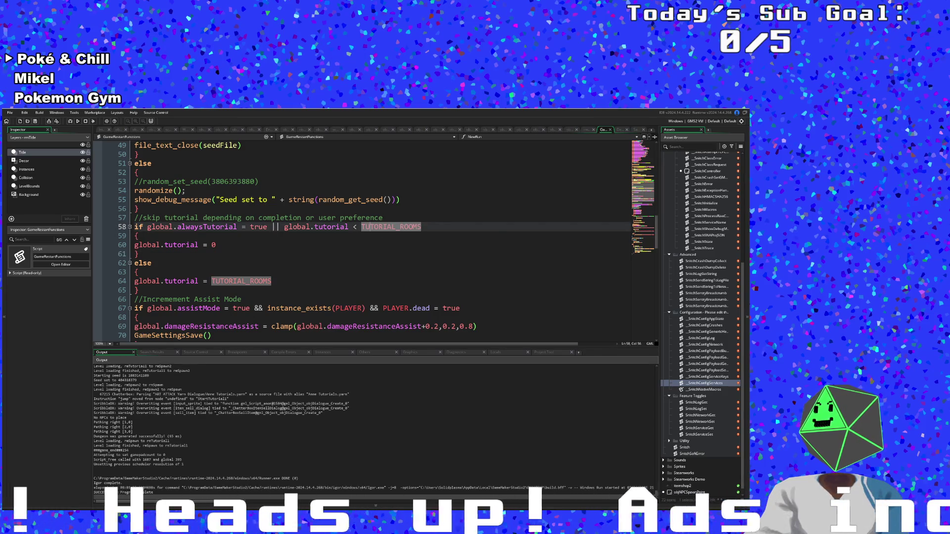
pyautogui.moveTo(371, 228)
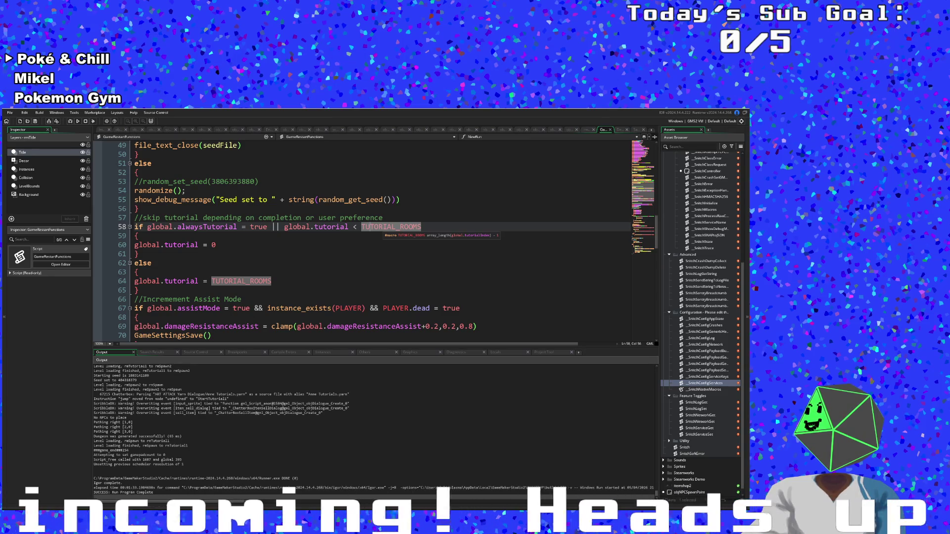
pyautogui.click(318, 264)
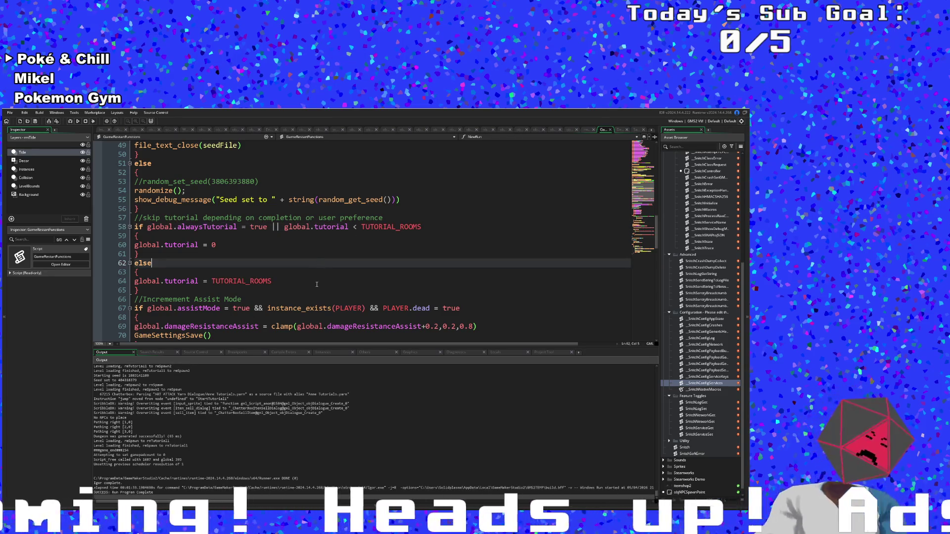
pyautogui.hotkey('ctrl', 'shift', 'f')
pyautogui.write('global.tutorial =')
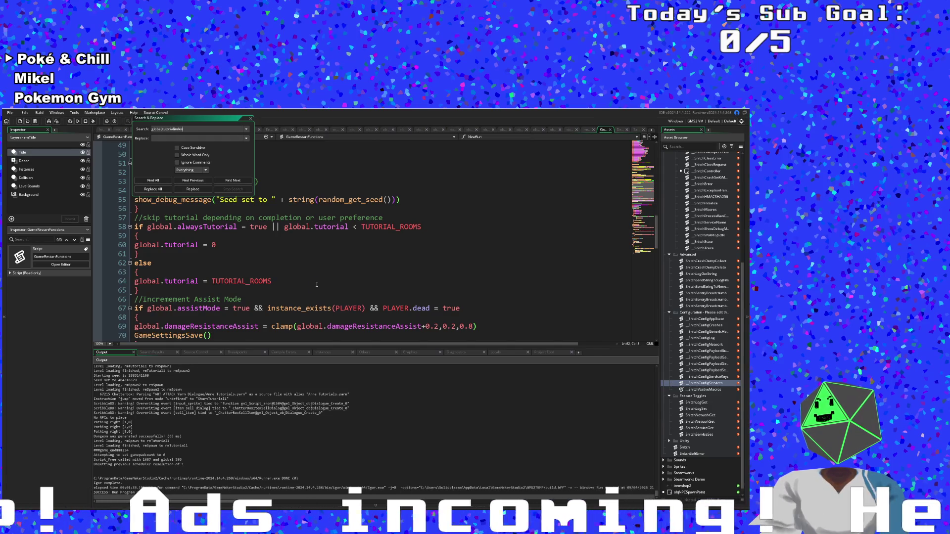
pyautogui.write('Index')
# Search the project for global.tutorialIndex and open the TutorialYarnIndexes match.
pyautogui.press('Return')
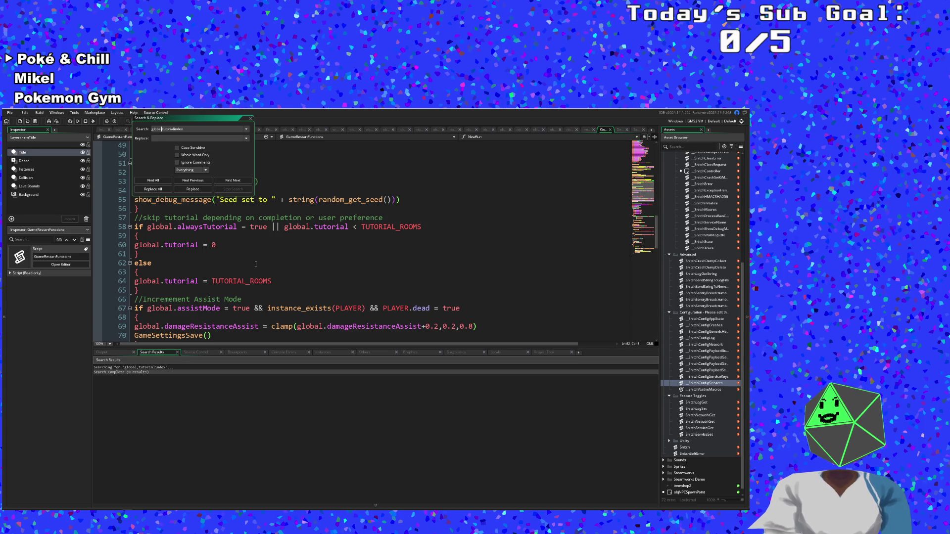
pyautogui.write('.')
pyautogui.press('Return')
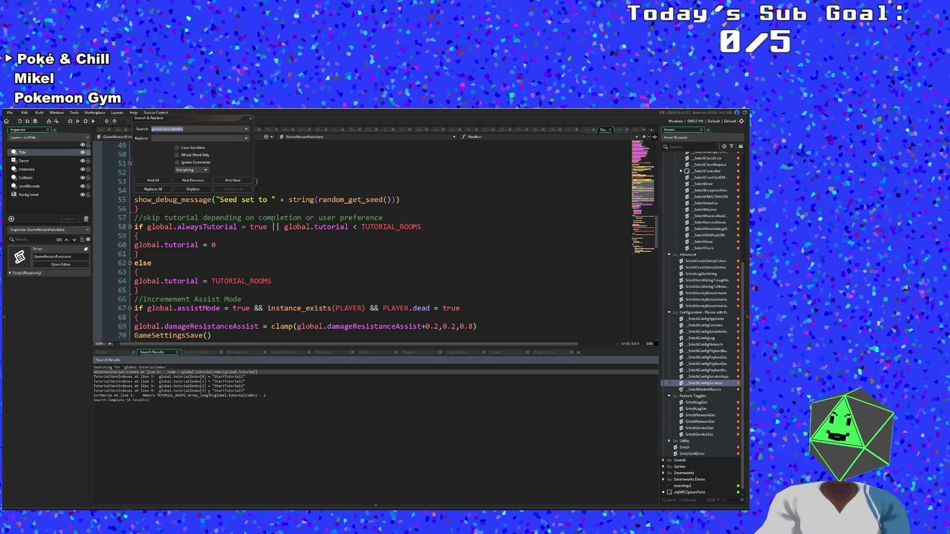
pyautogui.doubleClick(203, 391)
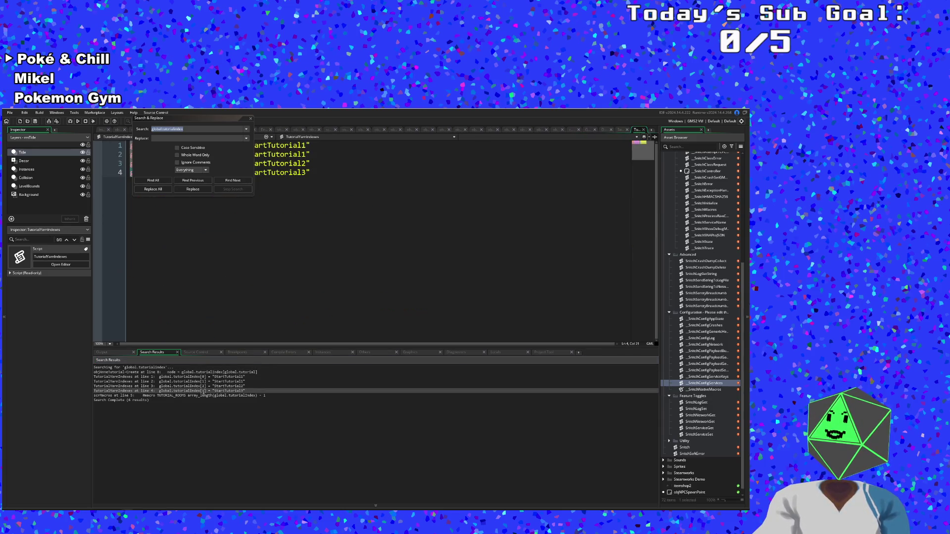
pyautogui.click(251, 119)
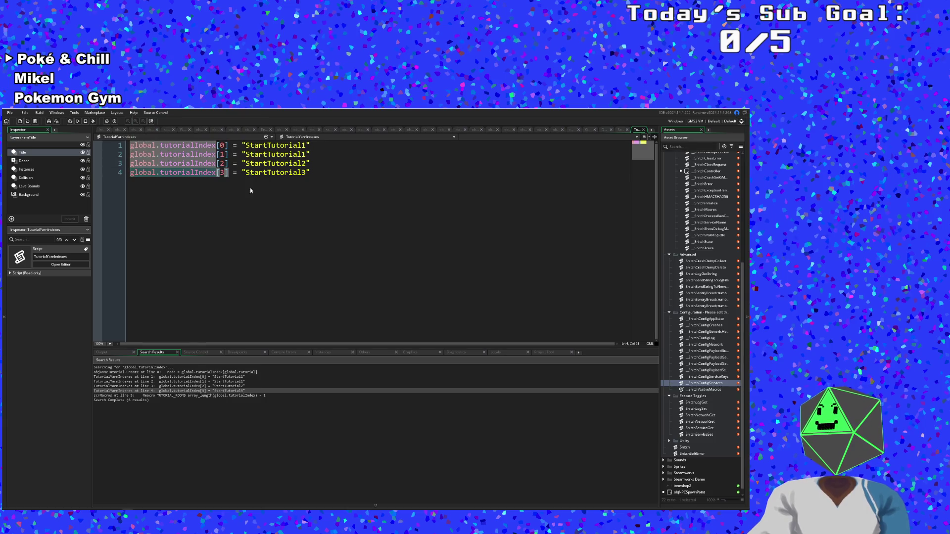
pyautogui.click(250, 254)
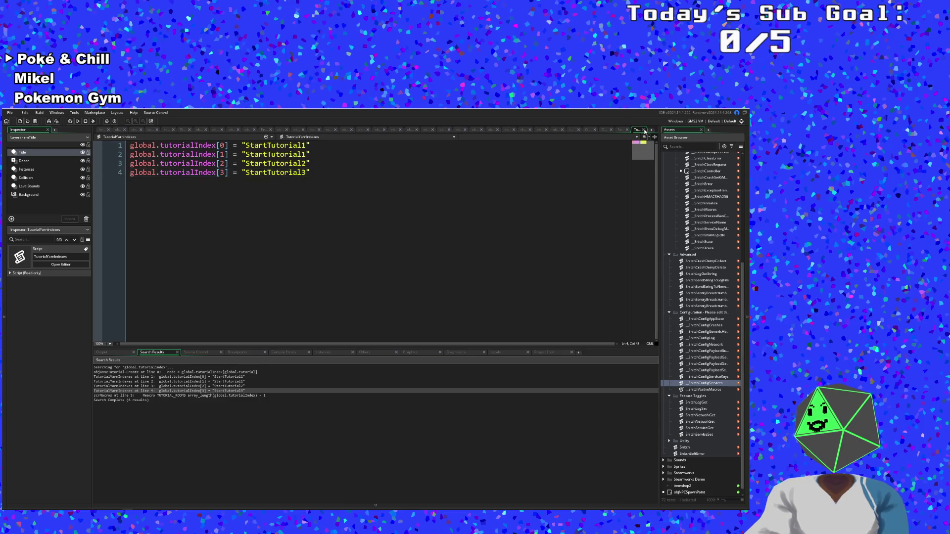
# Close TutorialYarnIndexes and go to the TUTORIAL_ROOMS macro definition from line 58.
pyautogui.click(643, 130)
pyautogui.click(339, 246)
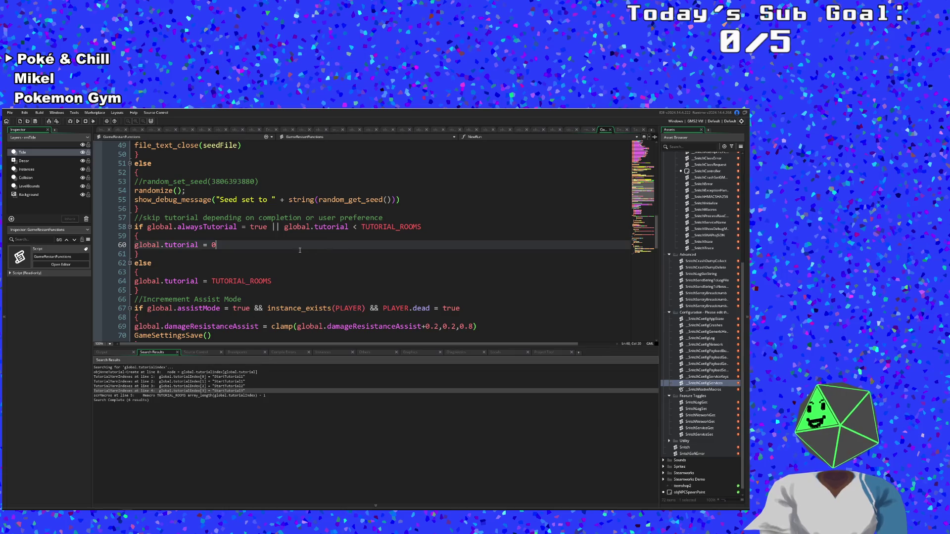
pyautogui.click(383, 228)
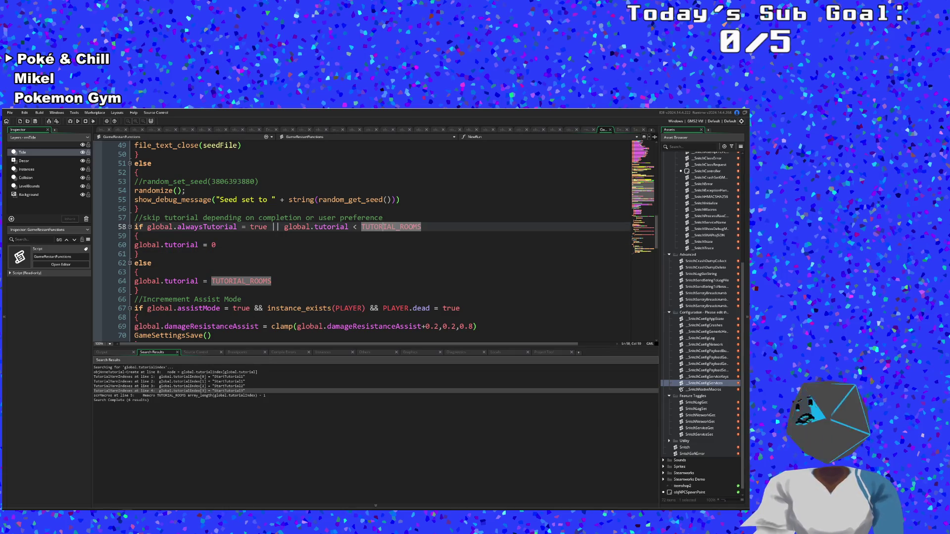
pyautogui.middleClick(383, 227)
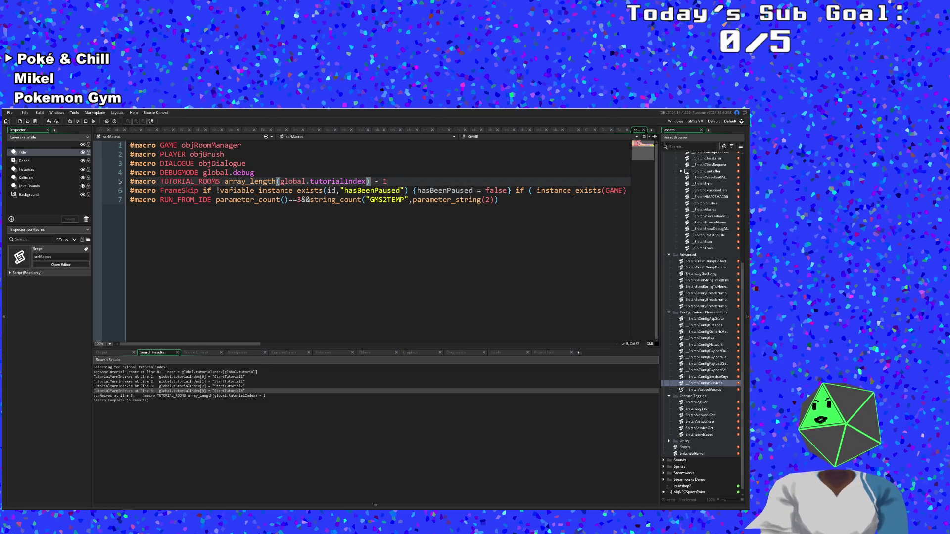
# Copy the TUTORIAL_ROOMS name and search the whole project for it.
pyautogui.moveTo(220, 182); pyautogui.dragTo(169, 182)
pyautogui.rightClick(167, 182)
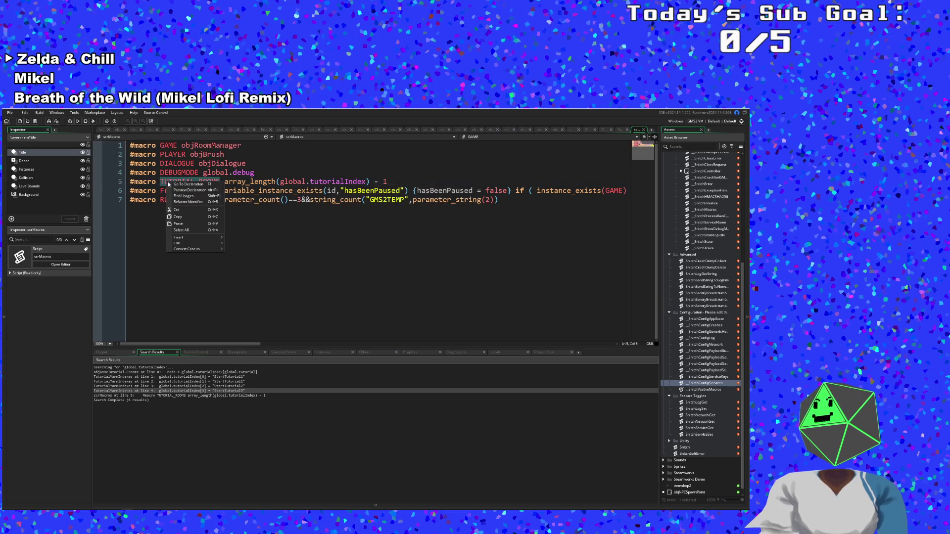
pyautogui.click(185, 219)
pyautogui.click(196, 191)
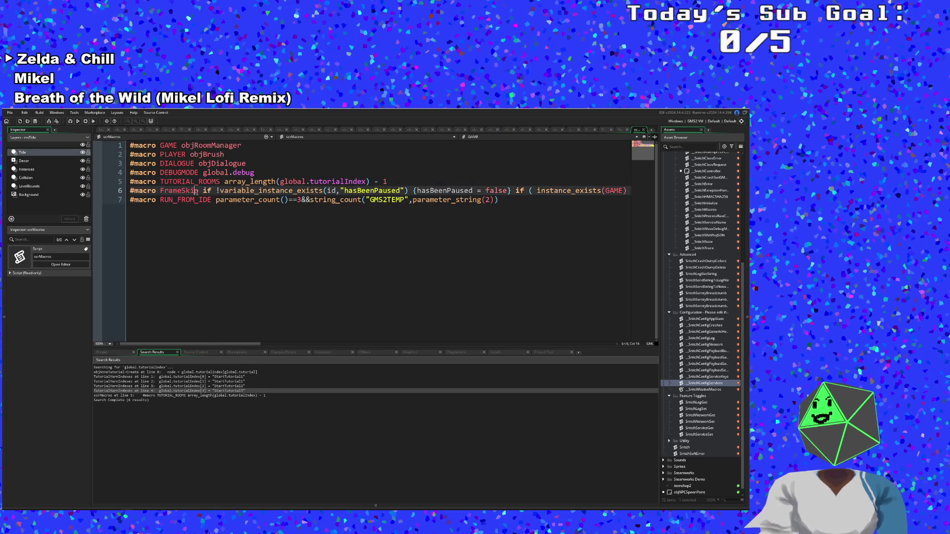
pyautogui.hotkey('ctrl', 'f')
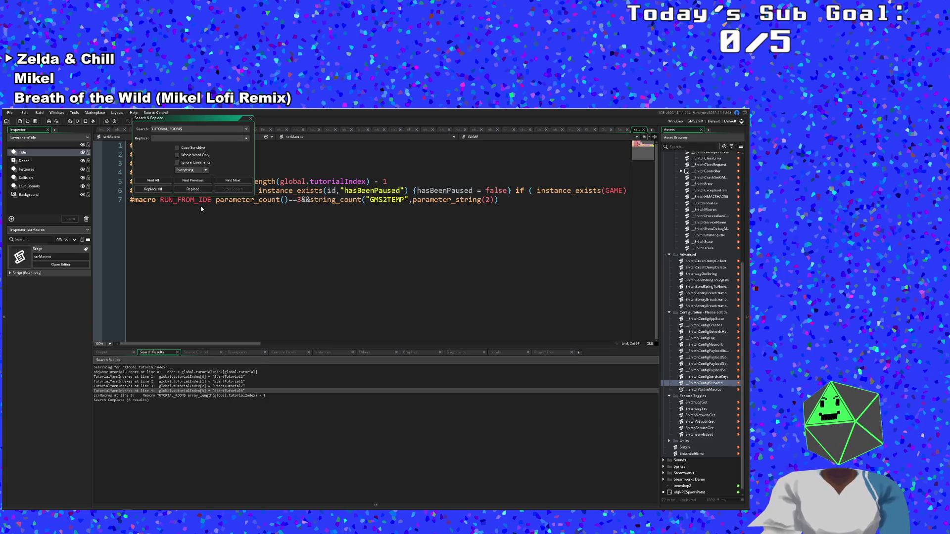
pyautogui.press('Return')
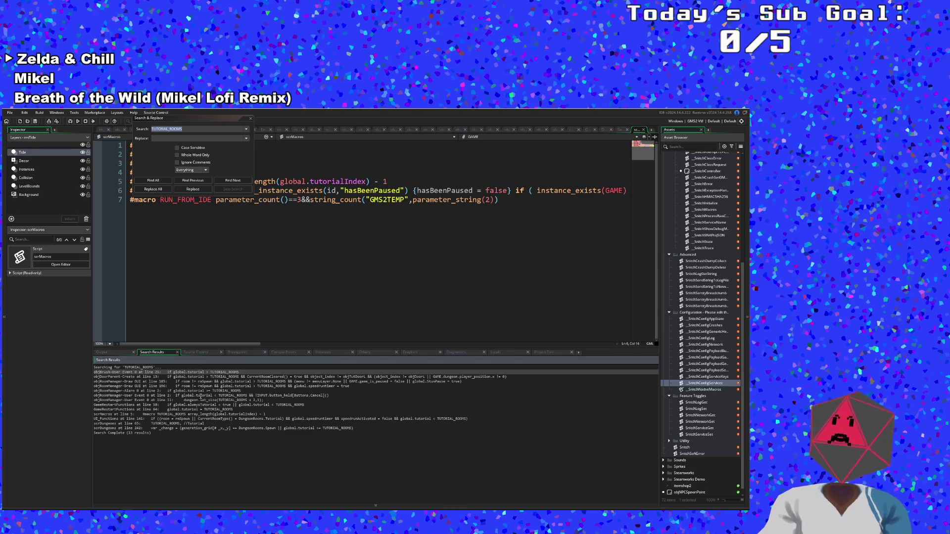
# Open the TUTORIAL_ROOMS matches in objRoomManager Alarm 0, User Event 0 and GameRestartFunctions.
pyautogui.doubleClick(209, 391)
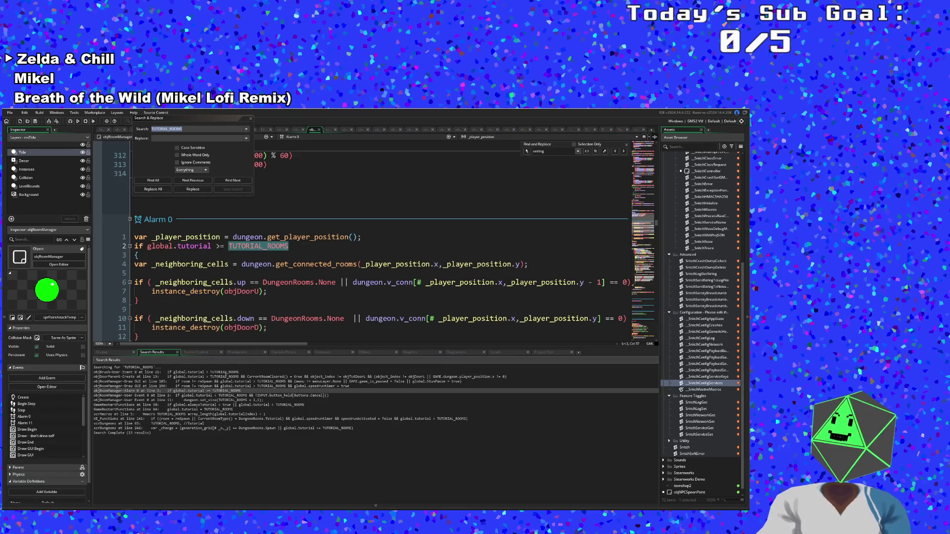
pyautogui.moveTo(252, 292)
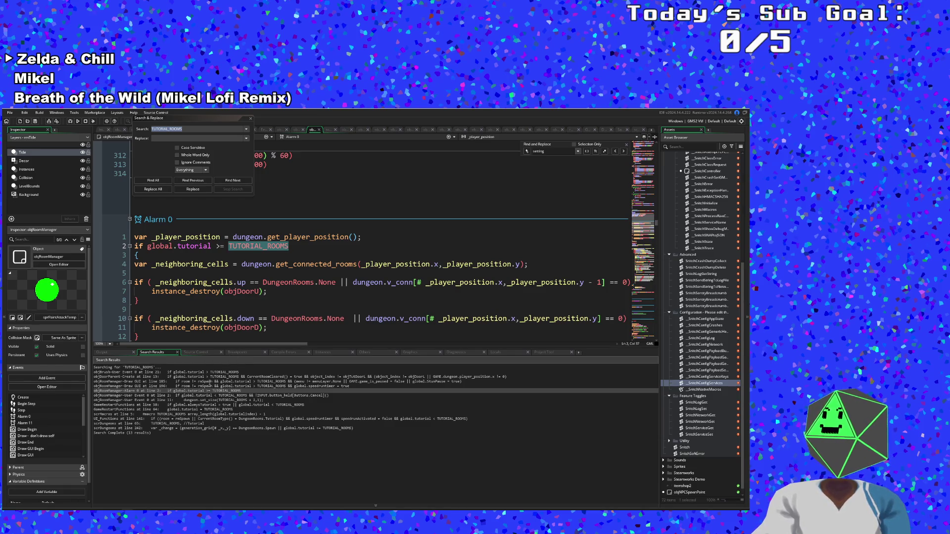
pyautogui.scroll(-4, 218, 312)
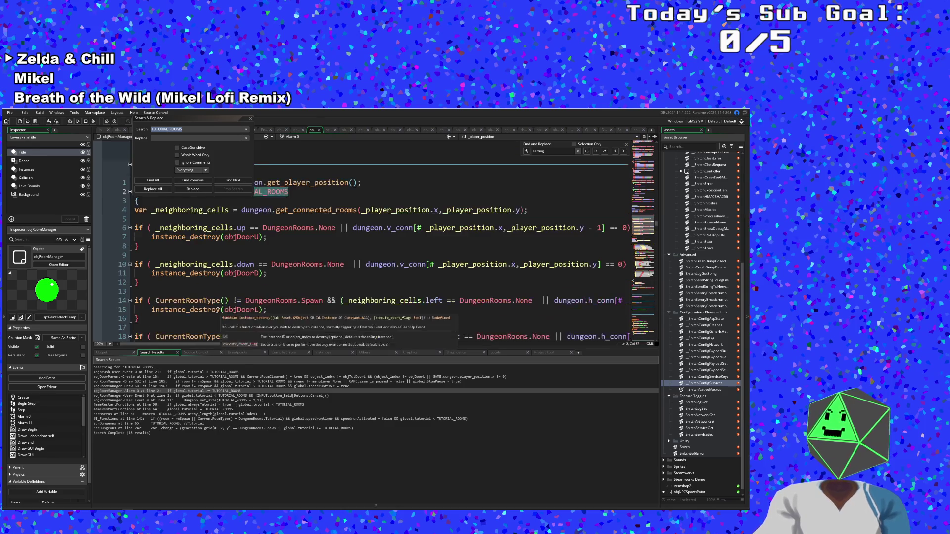
pyautogui.scroll(4, 217, 310)
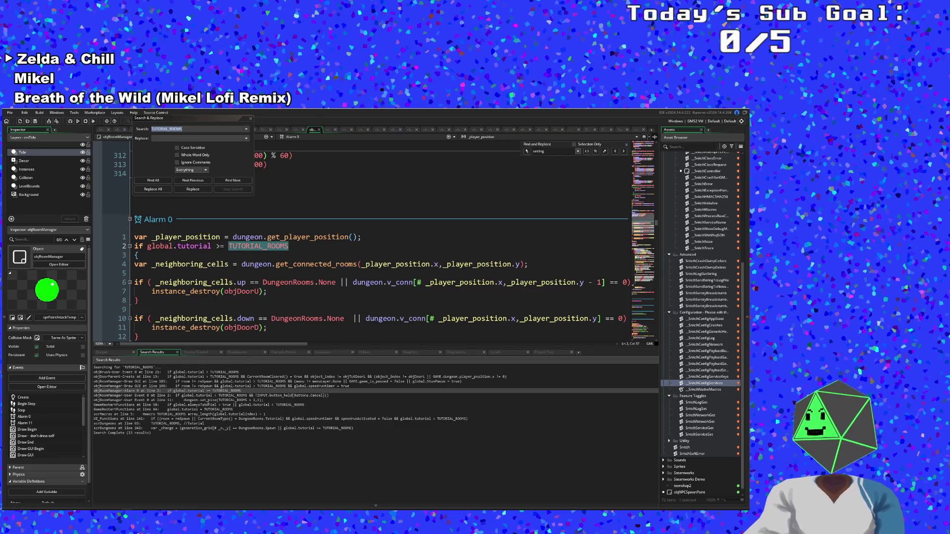
pyautogui.doubleClick(218, 396)
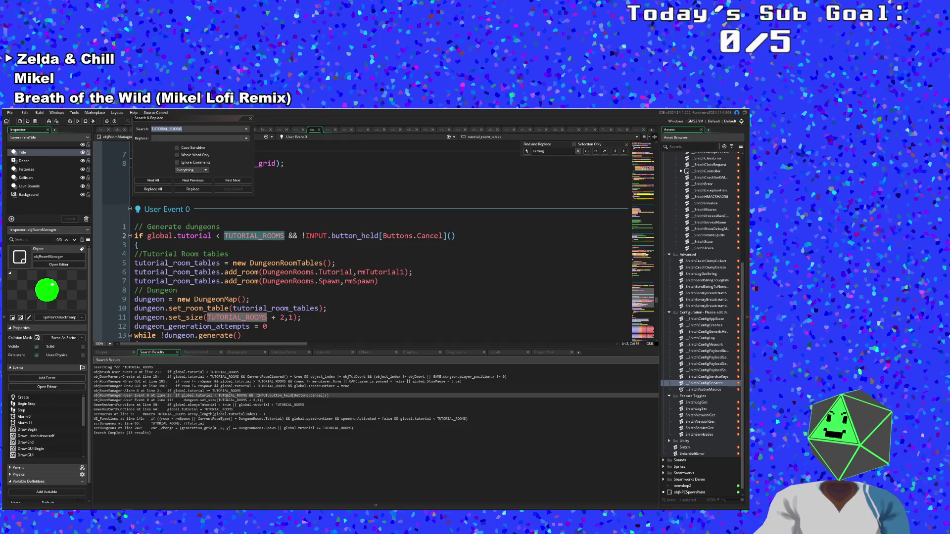
pyautogui.click(226, 400)
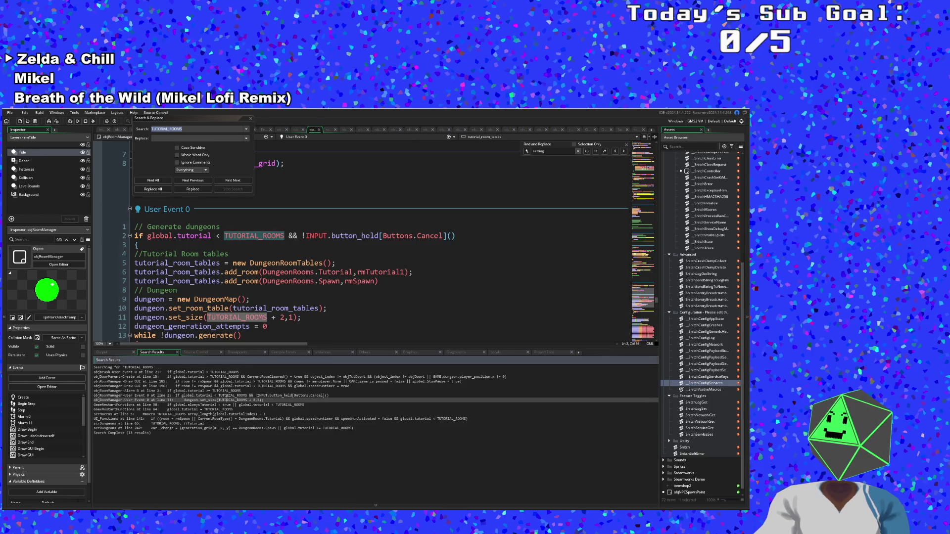
pyautogui.click(225, 405)
pyautogui.click(223, 409)
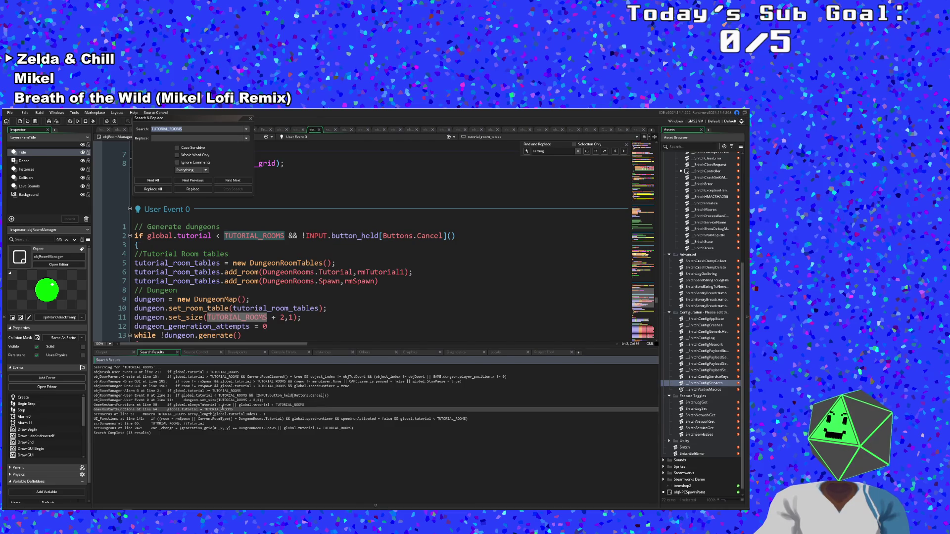
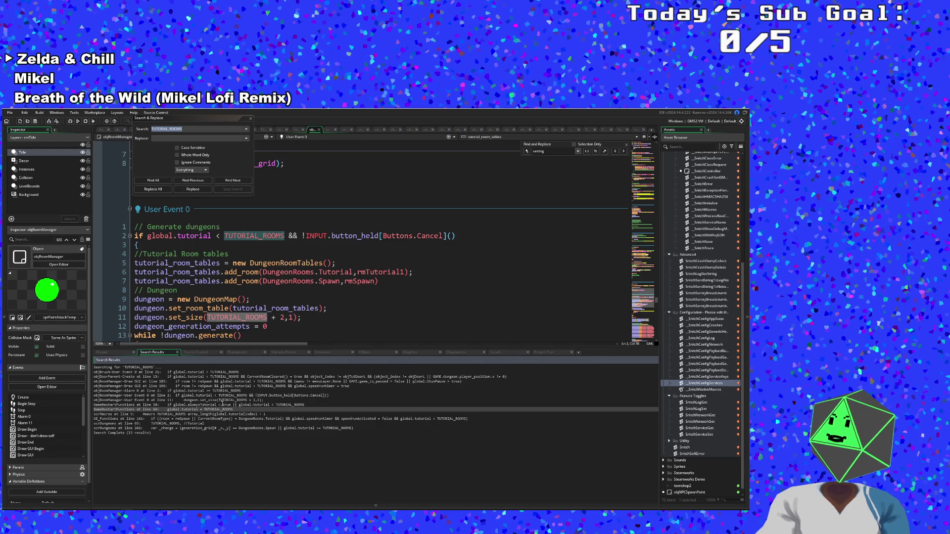
# Change the tutorial dungeon call to dungeon.set_size(TUTORIAL_ROOMS + 1,1) in objRoomManager's User Event 0.
pyautogui.doubleClick(230, 400)
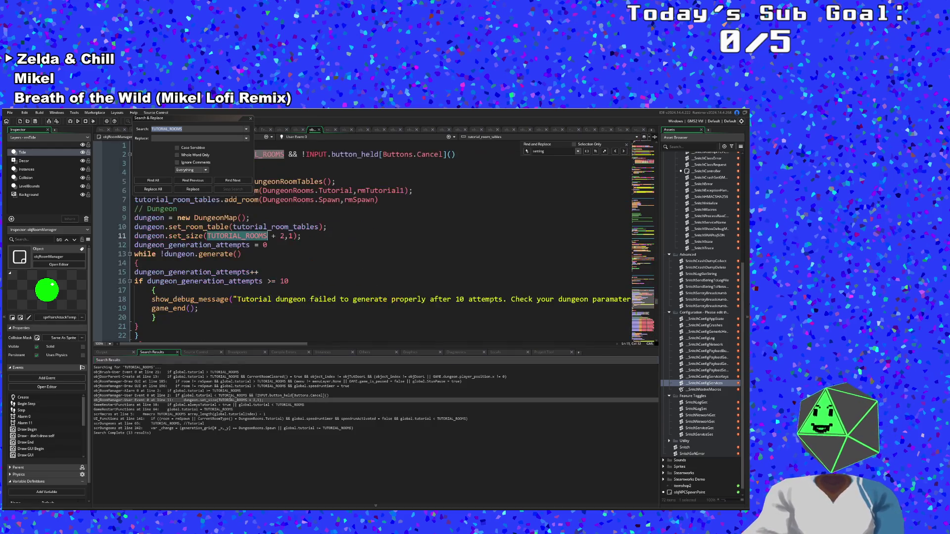
pyautogui.moveTo(285, 236); pyautogui.dragTo(271, 236)
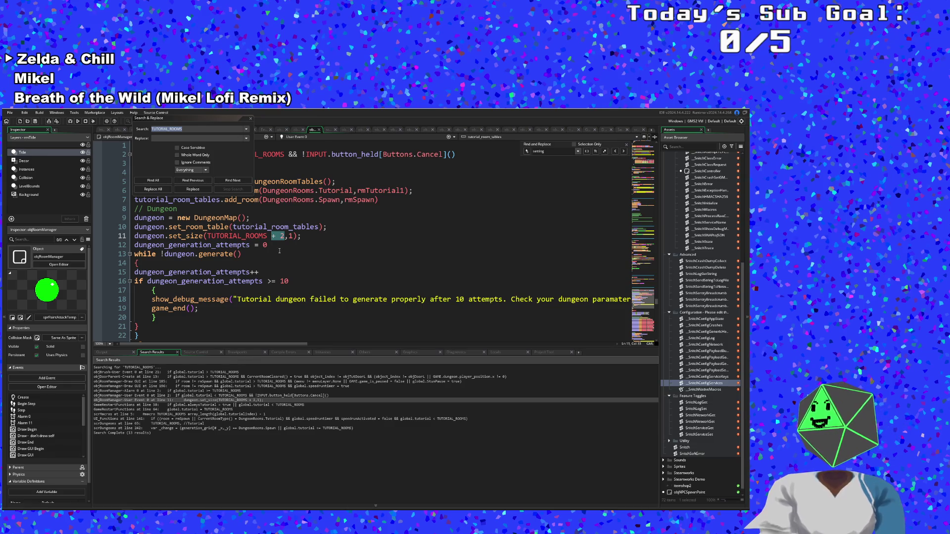
pyautogui.write('1')
pyautogui.click(268, 236)
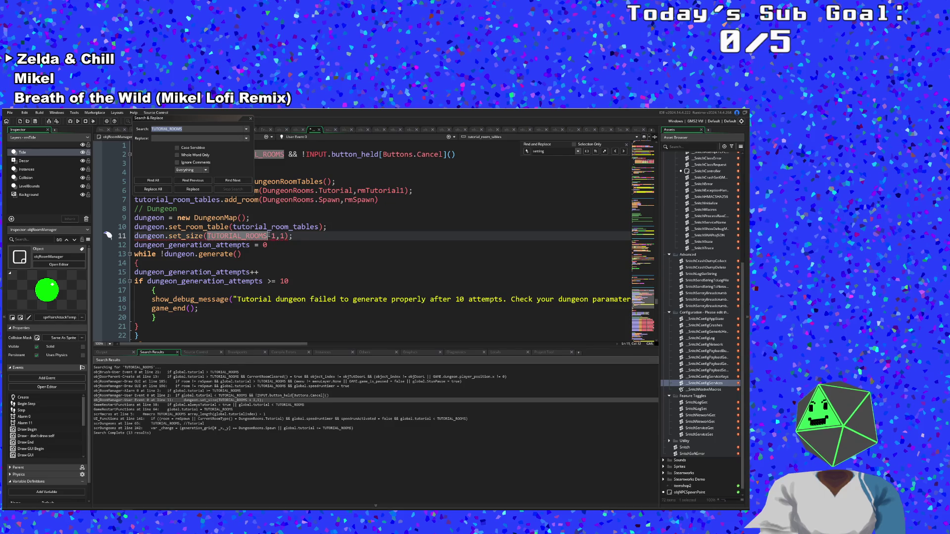
pyautogui.write('+')
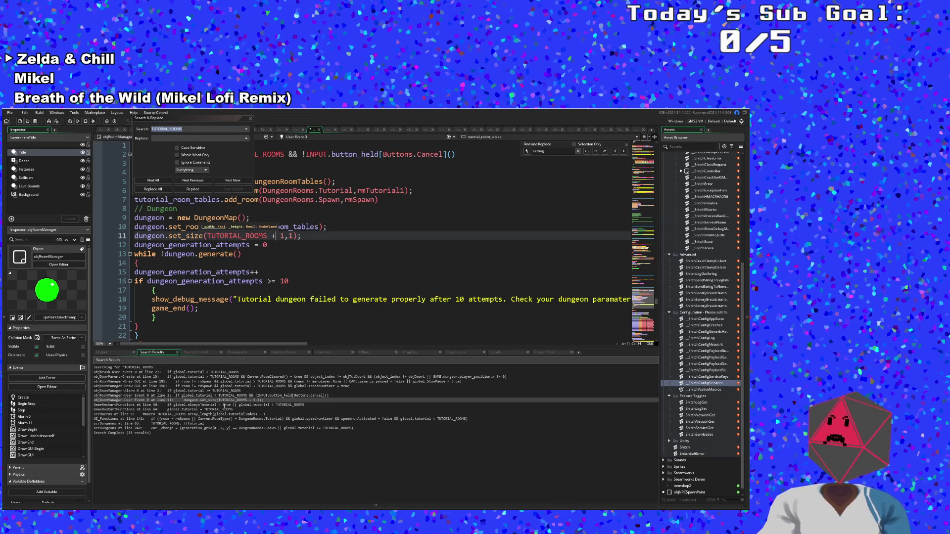
pyautogui.doubleClick(199, 395)
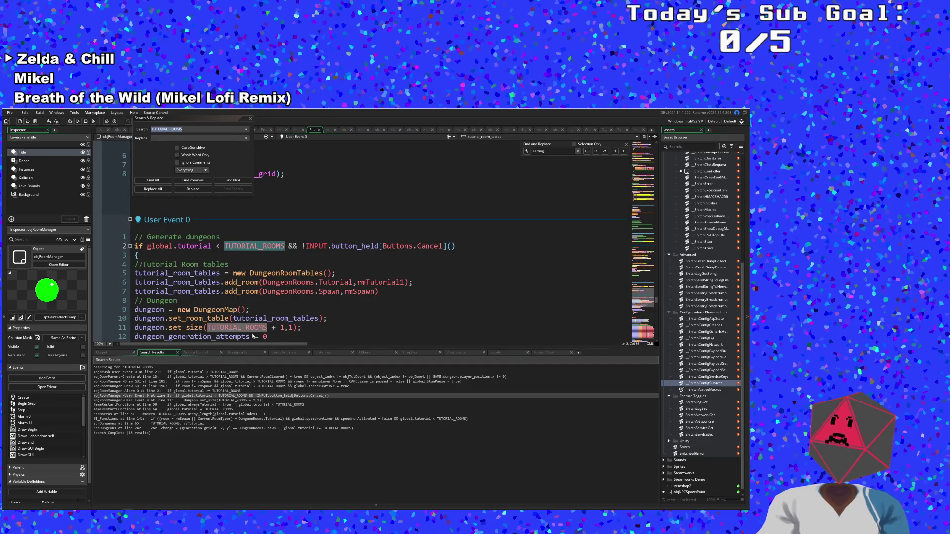
pyautogui.click(244, 275)
pyautogui.press('Up')
pyautogui.press('Up')
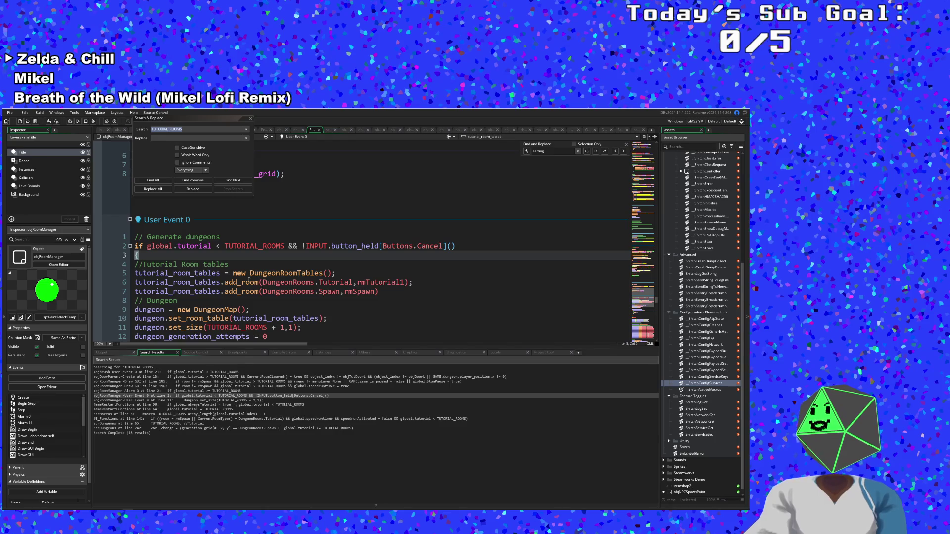
pyautogui.scroll(-2, 244, 281)
pyautogui.scroll(2, 243, 281)
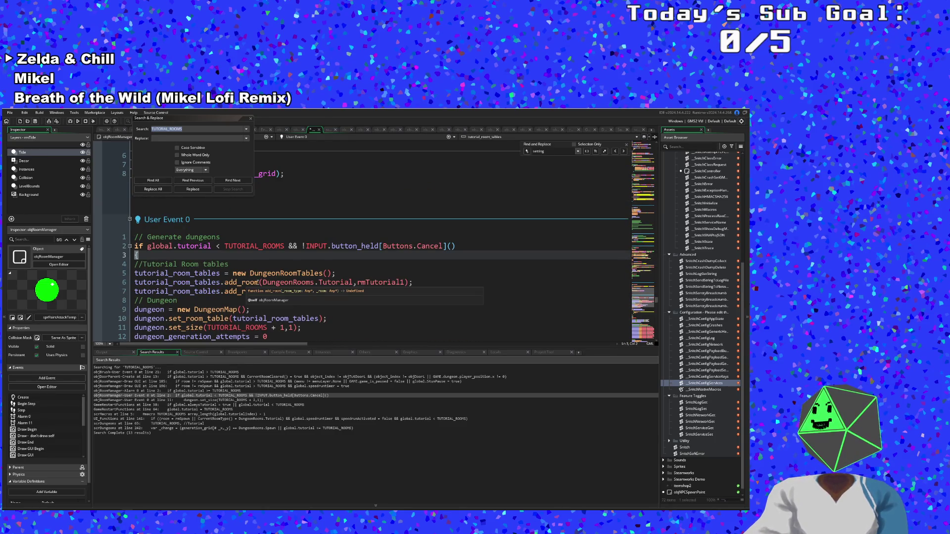
pyautogui.click(206, 264)
pyautogui.click(178, 256)
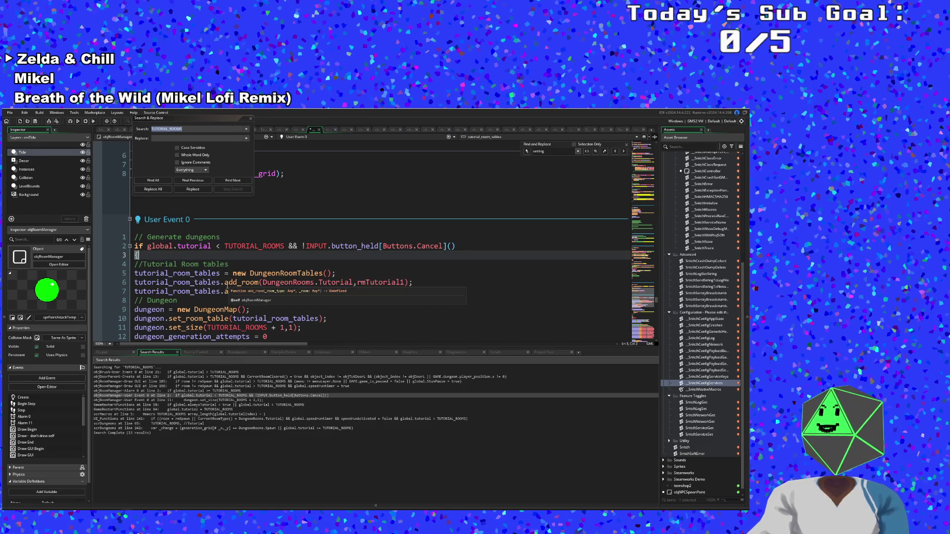
pyautogui.scroll(-4, 227, 284)
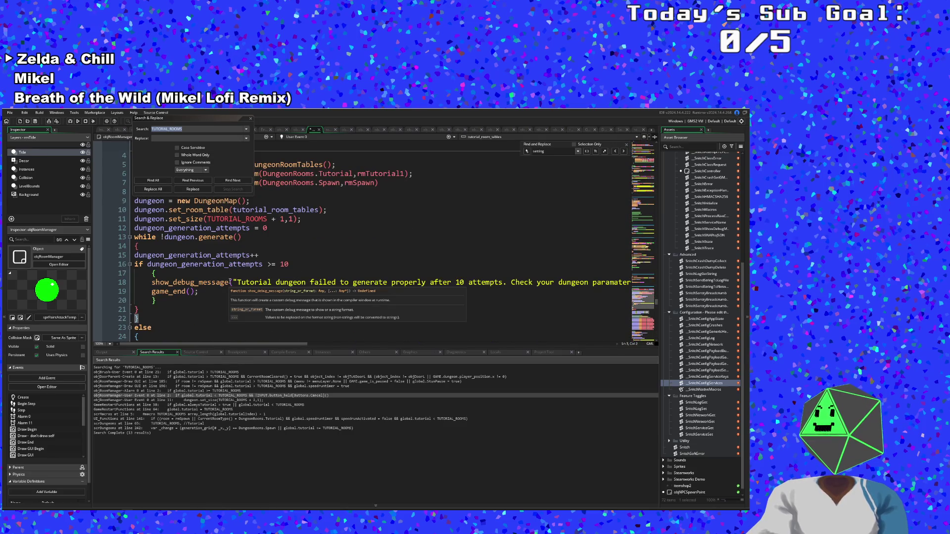
pyautogui.scroll(-4, 225, 291)
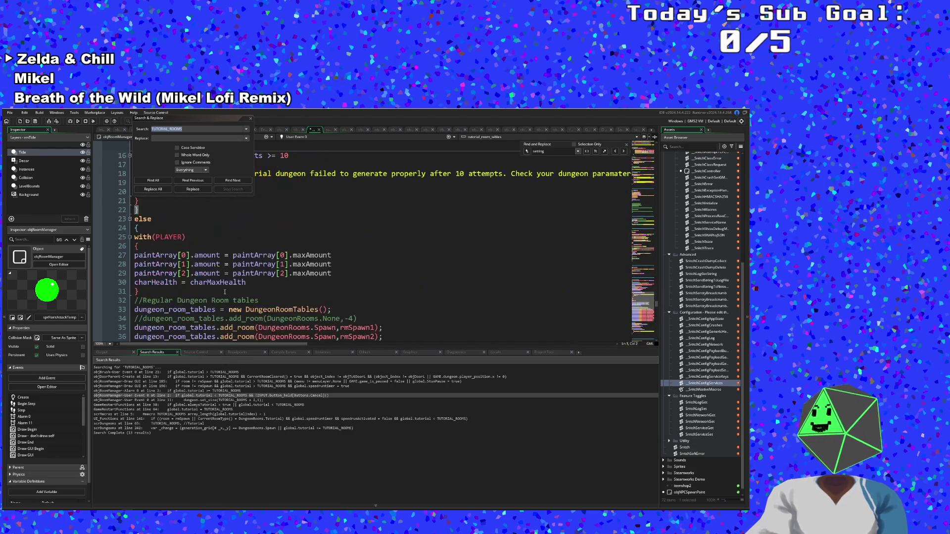
pyautogui.scroll(9, 225, 291)
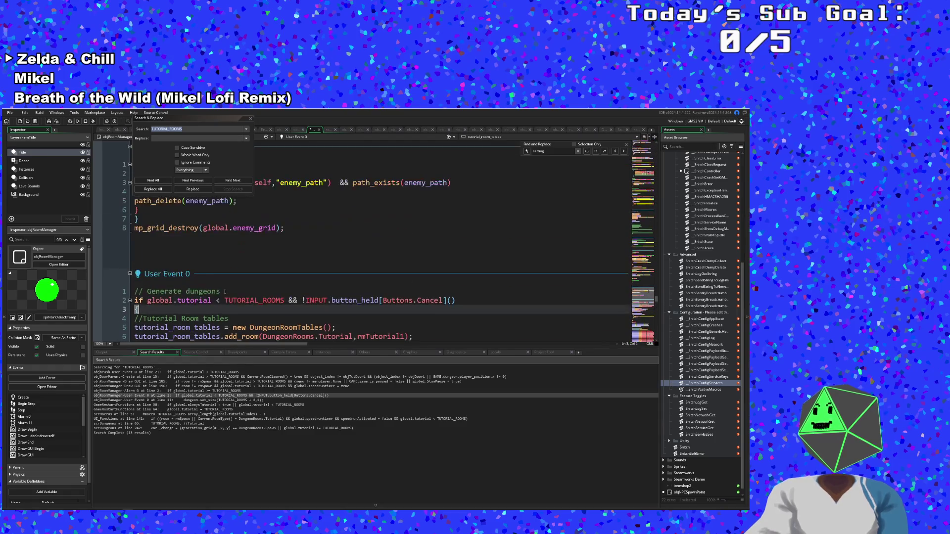
pyautogui.scroll(-2, 214, 300)
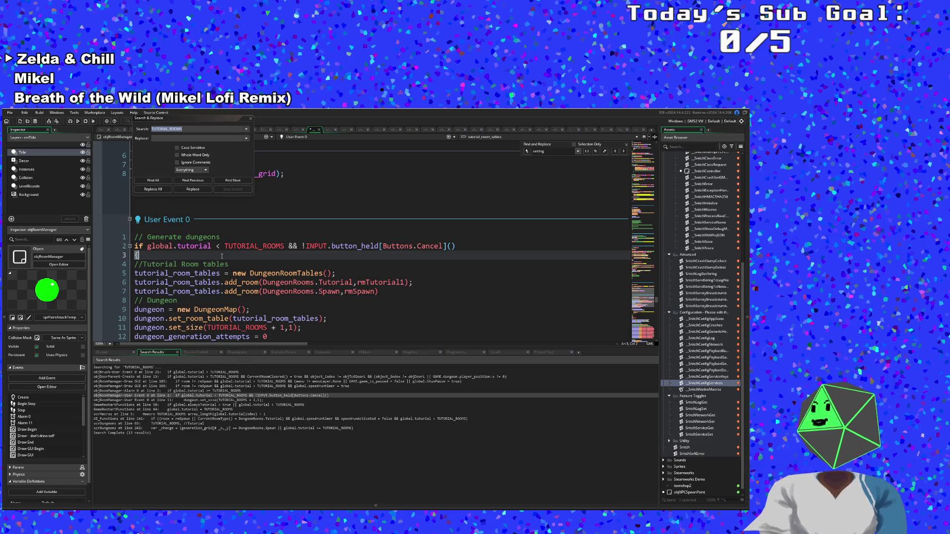
# Remove the cancel-button check so the condition reads only if global.tutorial < TUTORIAL_ROOMS.
pyautogui.click(289, 246)
pyautogui.click(285, 246)
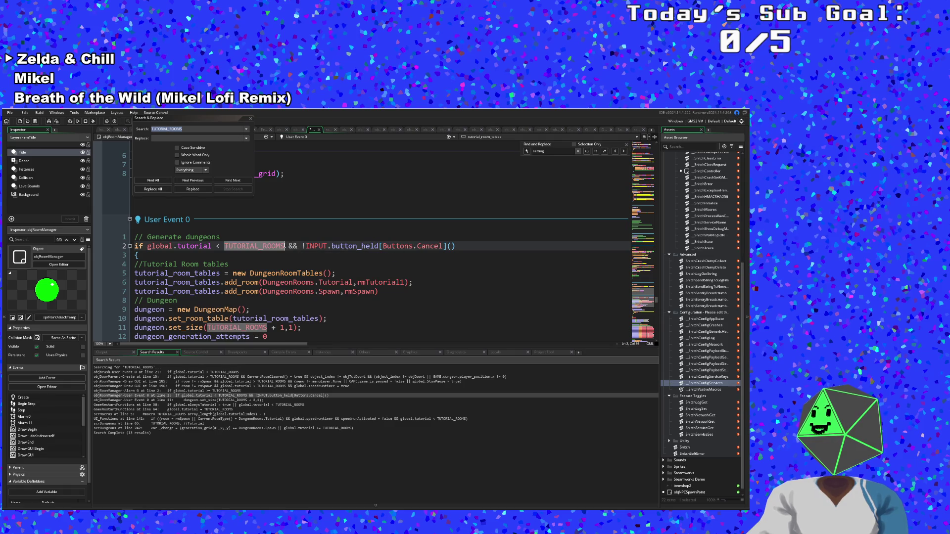
pyautogui.moveTo(285, 246)
pyautogui.mouseDown()
pyautogui.moveTo(135, 246)
pyautogui.moveTo(458, 246)
pyautogui.mouseUp()
pyautogui.press('BackSpace')
pyautogui.click(356, 267)
pyautogui.click(286, 246)
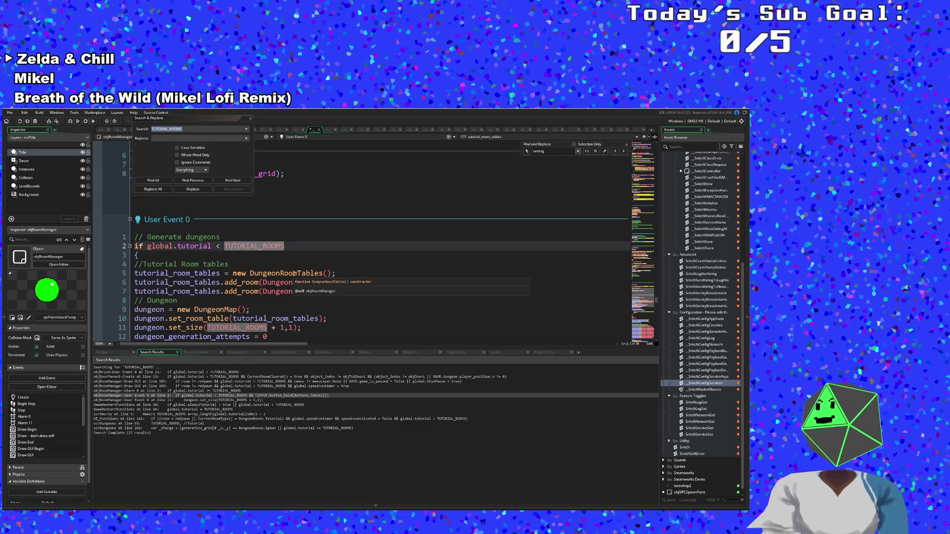